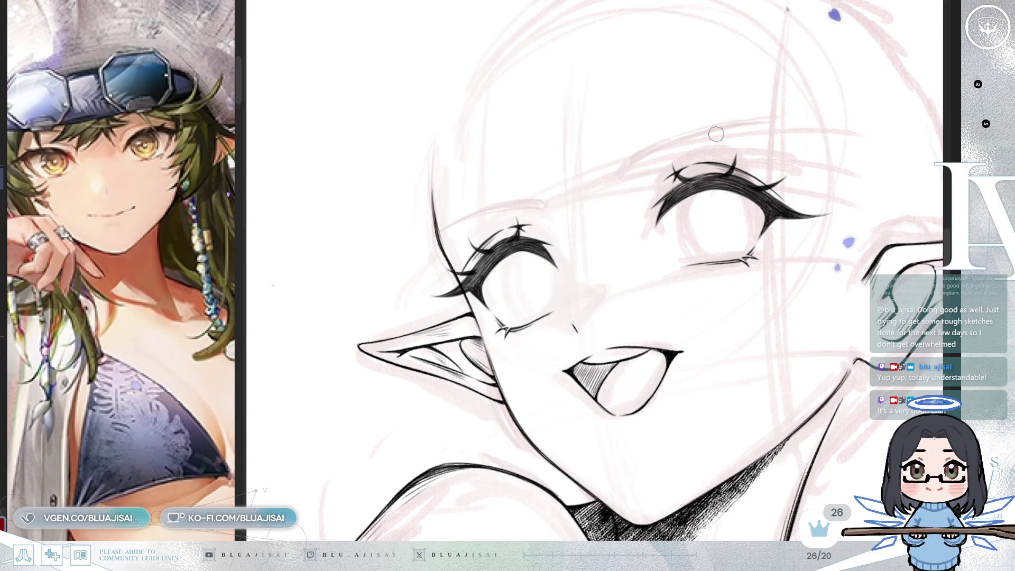
Step: Start the eyebrow above the right-hand eye with short hair strokes
key(h)
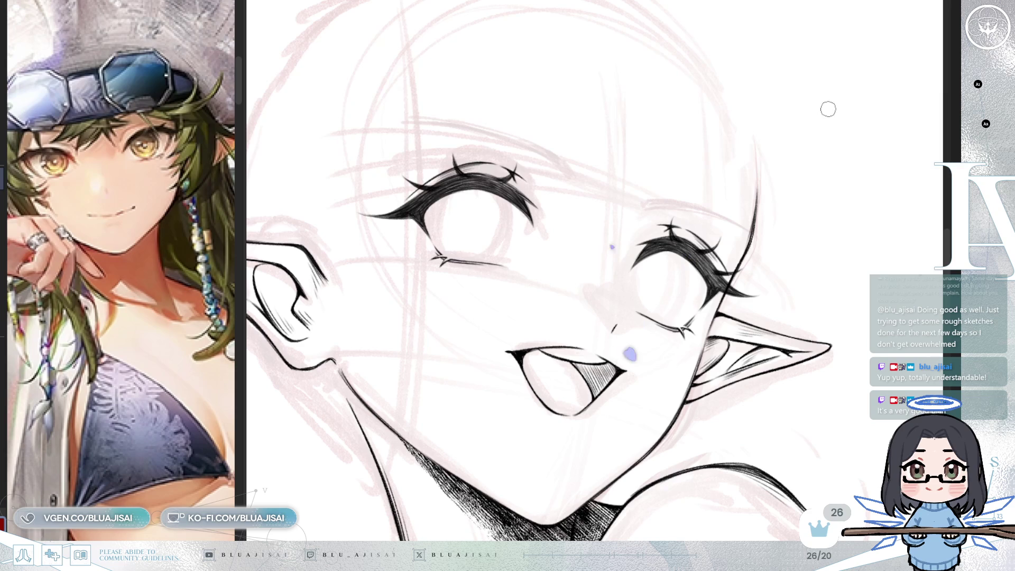
key(h)
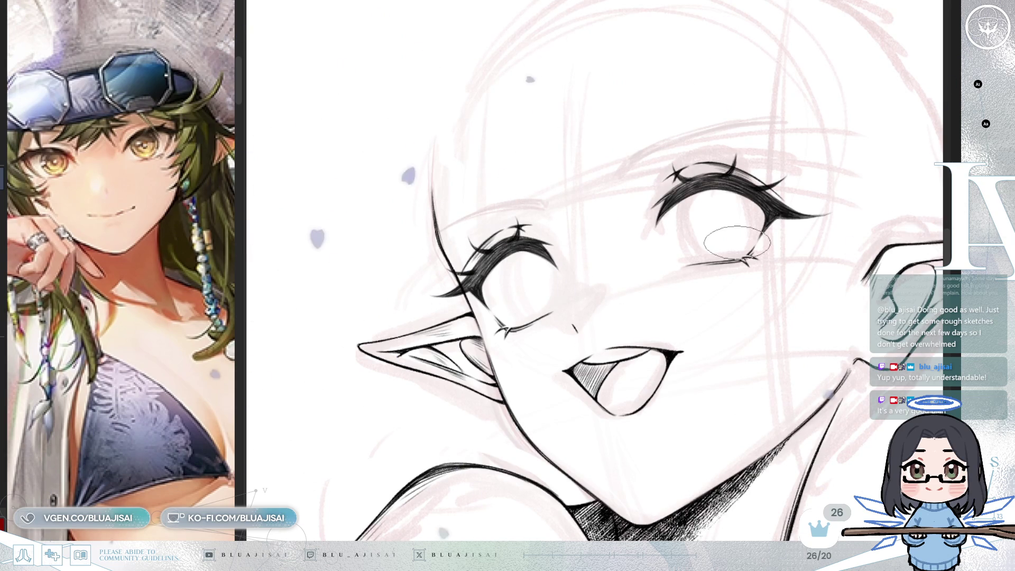
scroll(668, 95, up, 3)
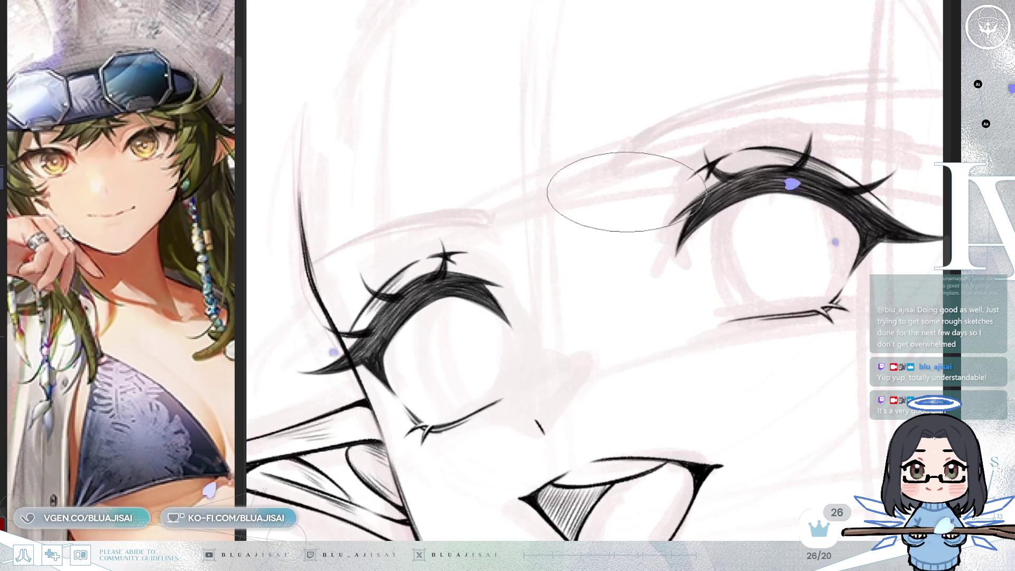
mouse_move(558, 246)
mouse_down()
mouse_move(555, 258)
mouse_move(599, 211)
mouse_up()
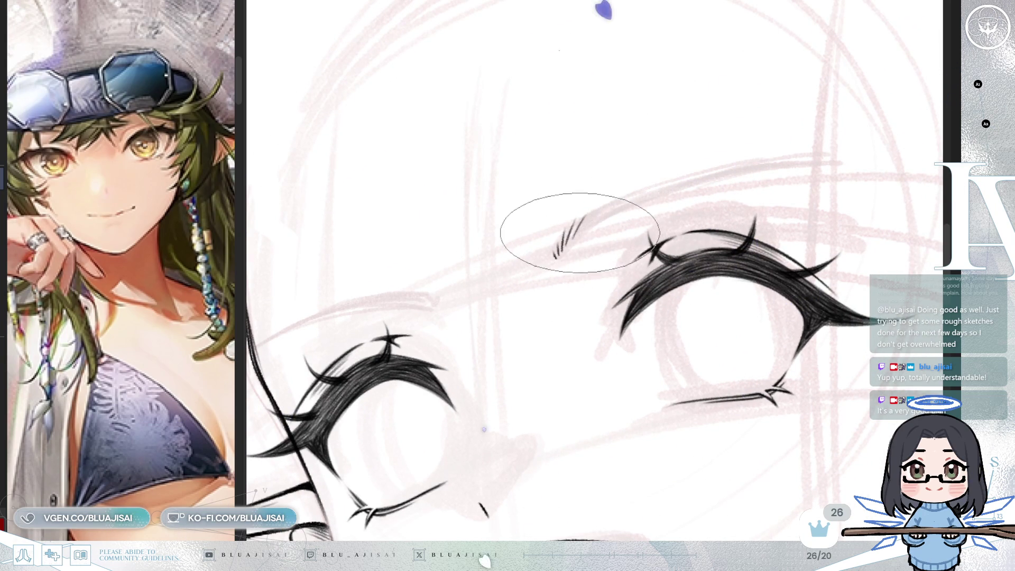
mouse_move(591, 225)
mouse_down()
mouse_move(640, 188)
mouse_move(566, 233)
mouse_move(517, 283)
mouse_move(661, 157)
mouse_up()
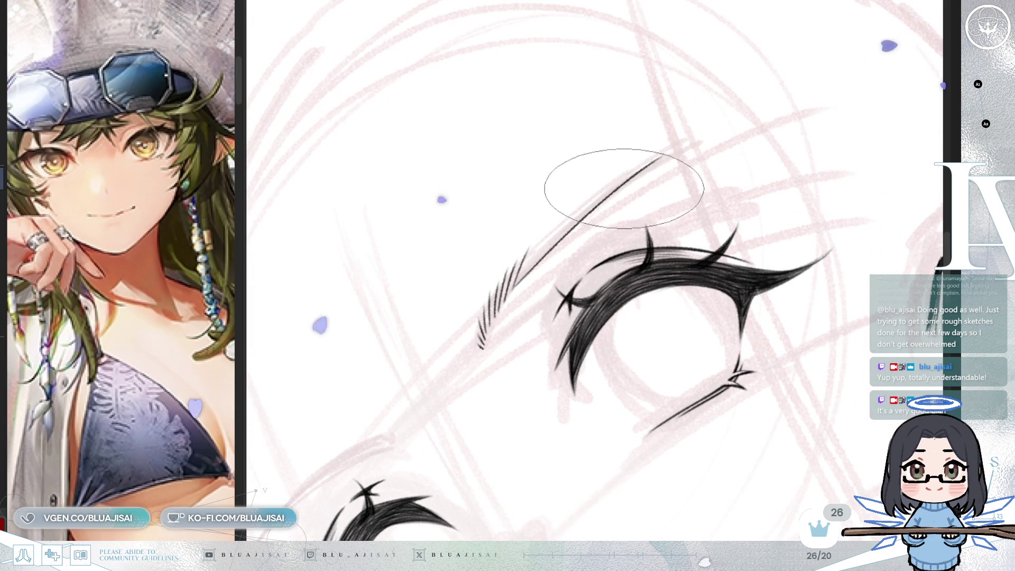
Step: Lay long parallel strokes reaching outward and darken the brow's inner end with hatching
drag(510, 284, 681, 145)
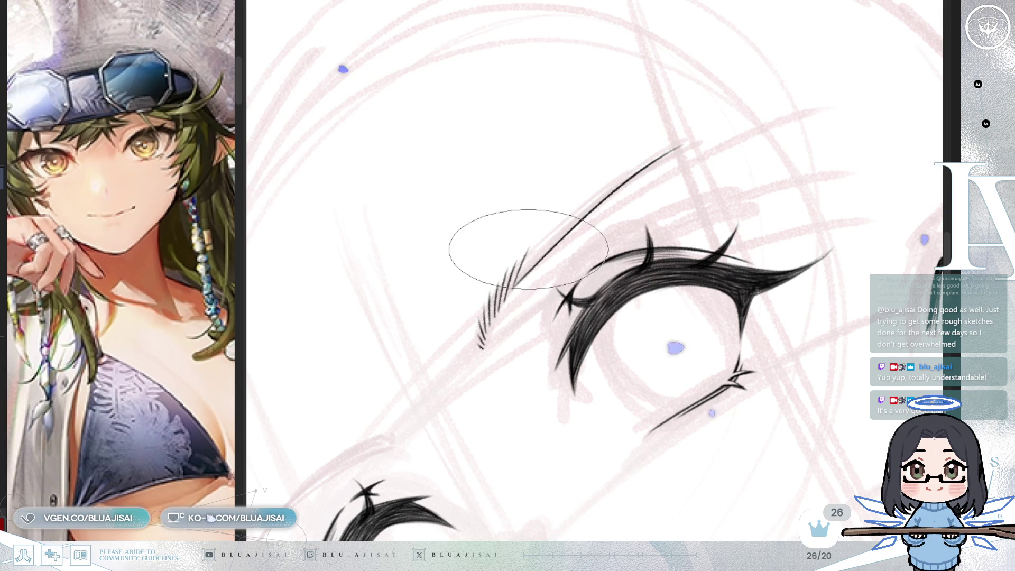
drag(544, 226, 676, 141)
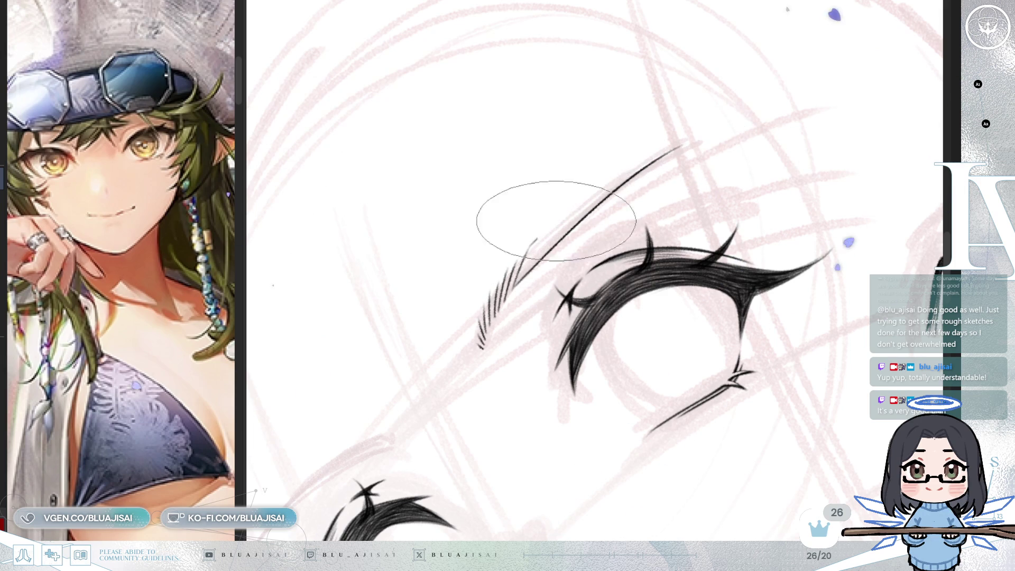
drag(528, 247, 690, 144)
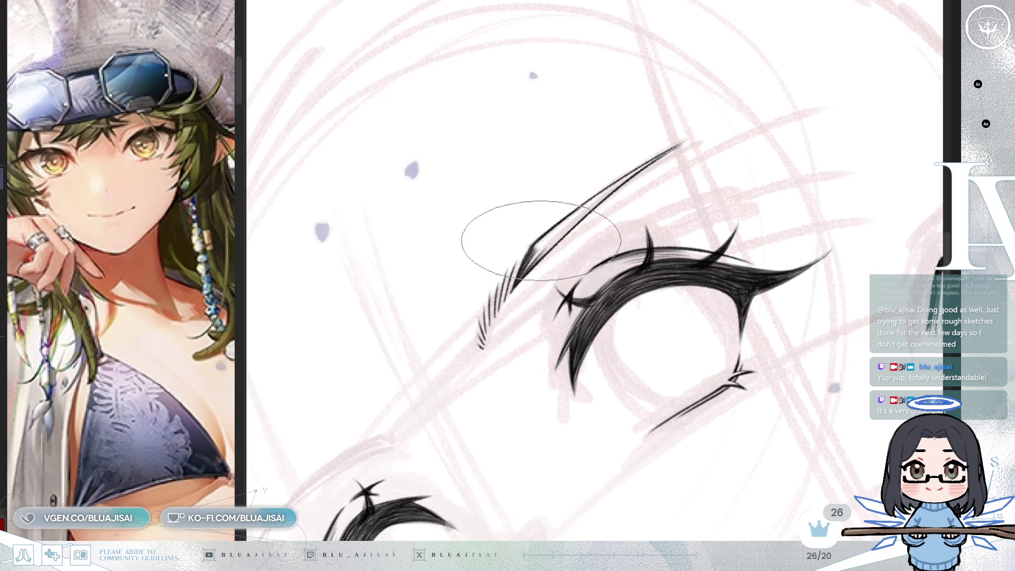
drag(526, 259, 561, 228)
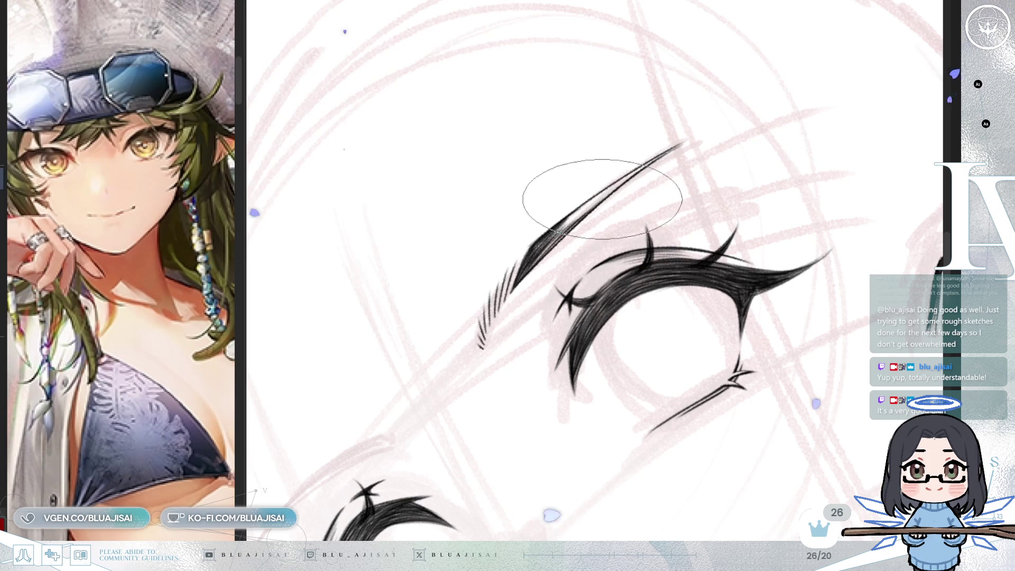
mouse_move(603, 195)
mouse_down()
mouse_move(567, 248)
mouse_move(641, 176)
mouse_move(592, 204)
mouse_up()
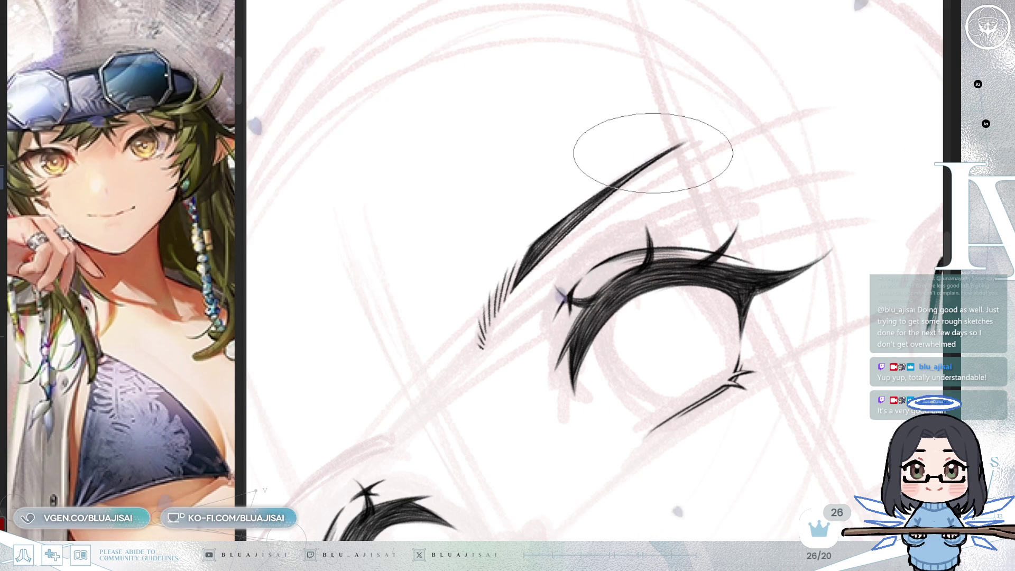
key(End)
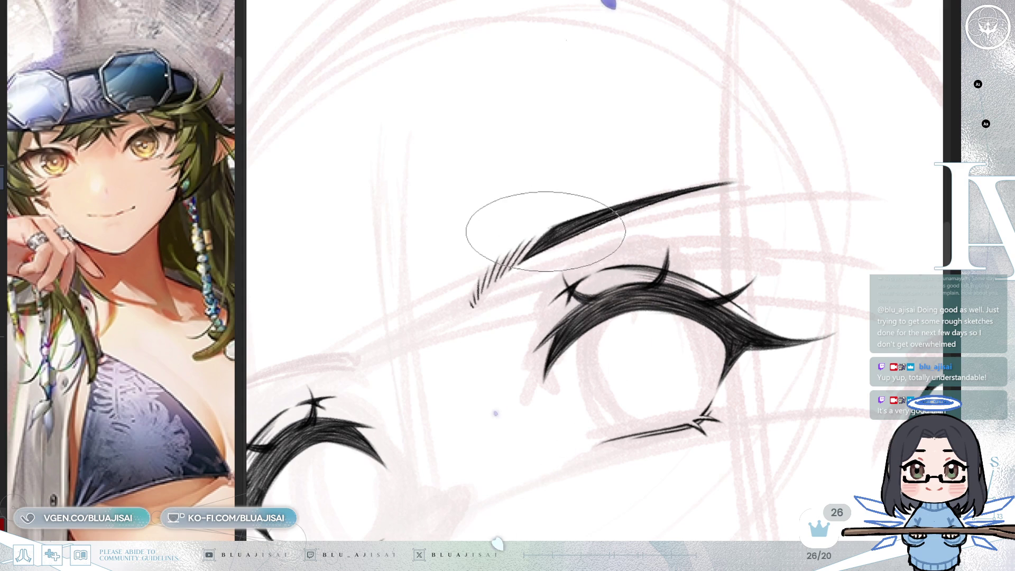
key(End)
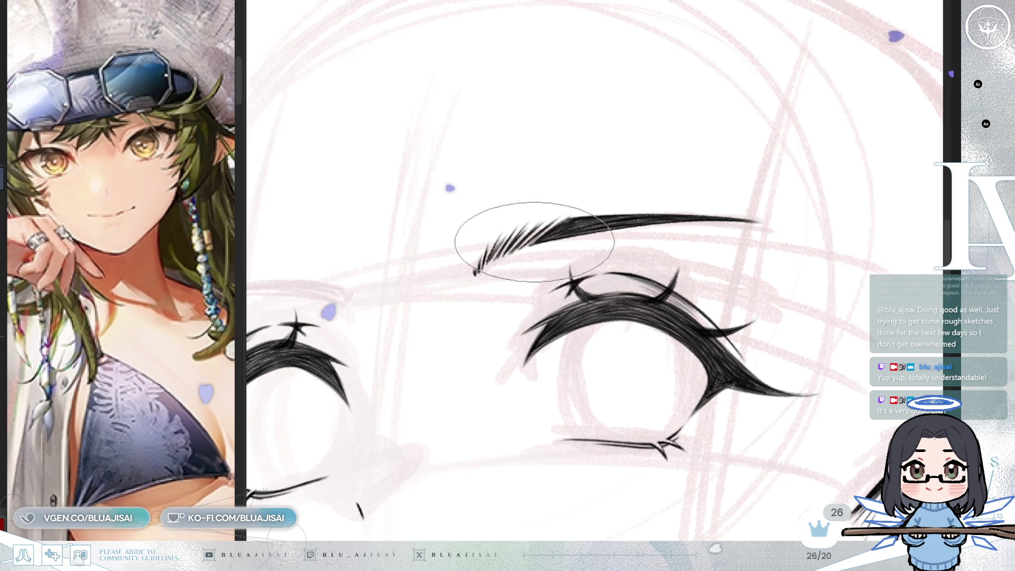
scroll(781, 164, down, 2)
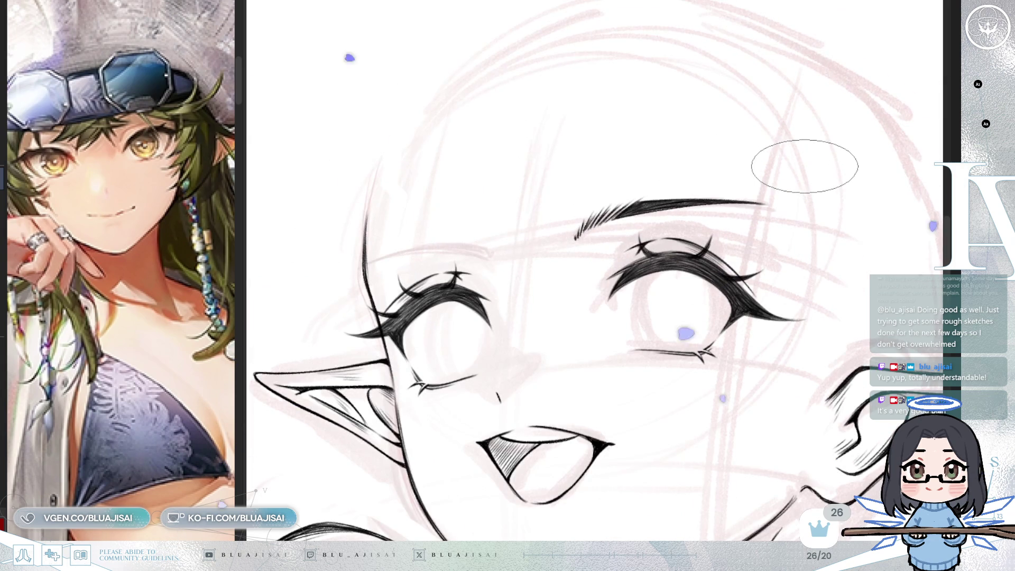
Step: On a mirrored view, ink the second eyebrow with short feathered hair strokes matching the first
key(m)
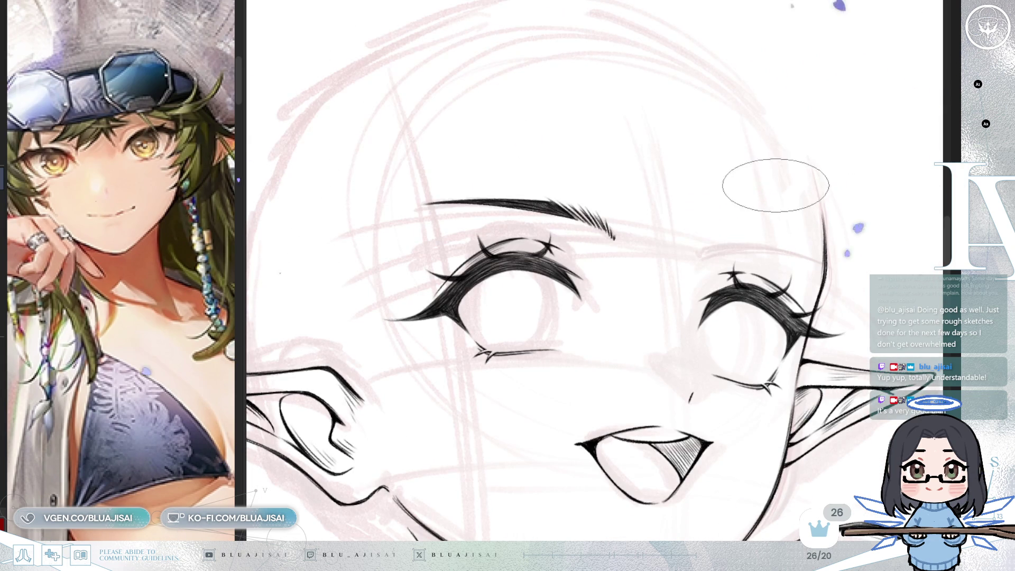
scroll(762, 191, up, 2)
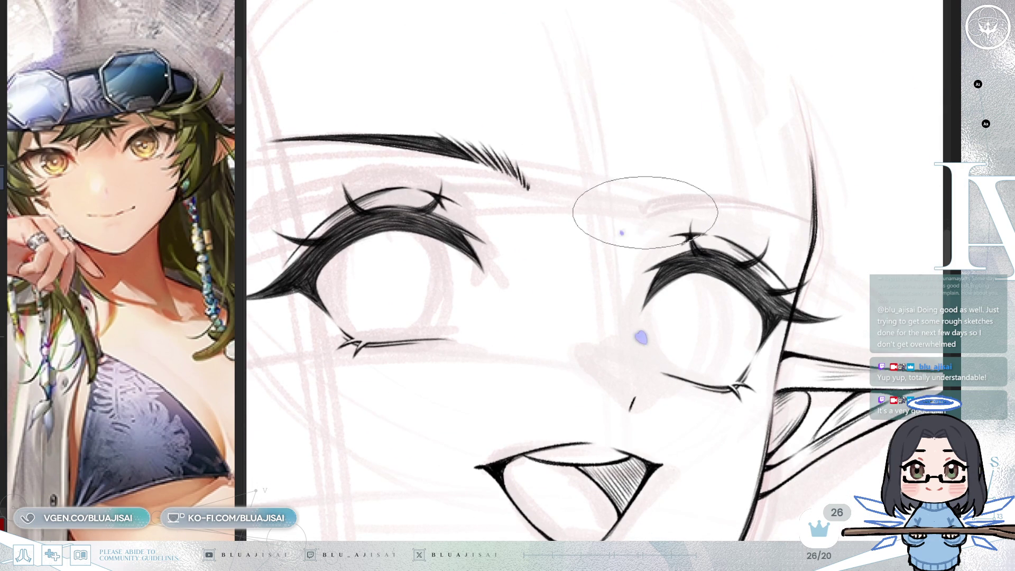
drag(653, 211, 771, 151)
key(4)
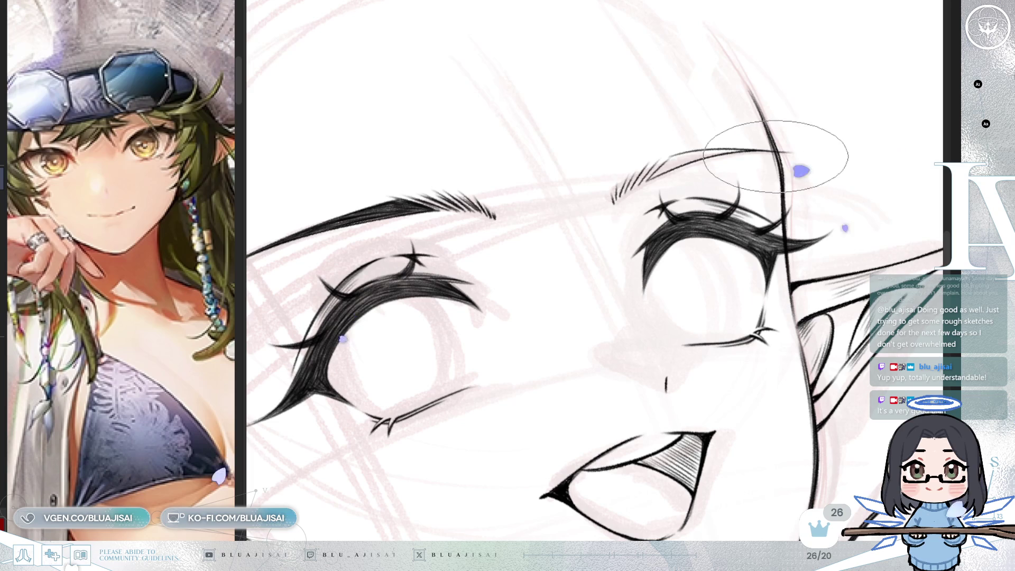
scroll(692, 158, up, 1)
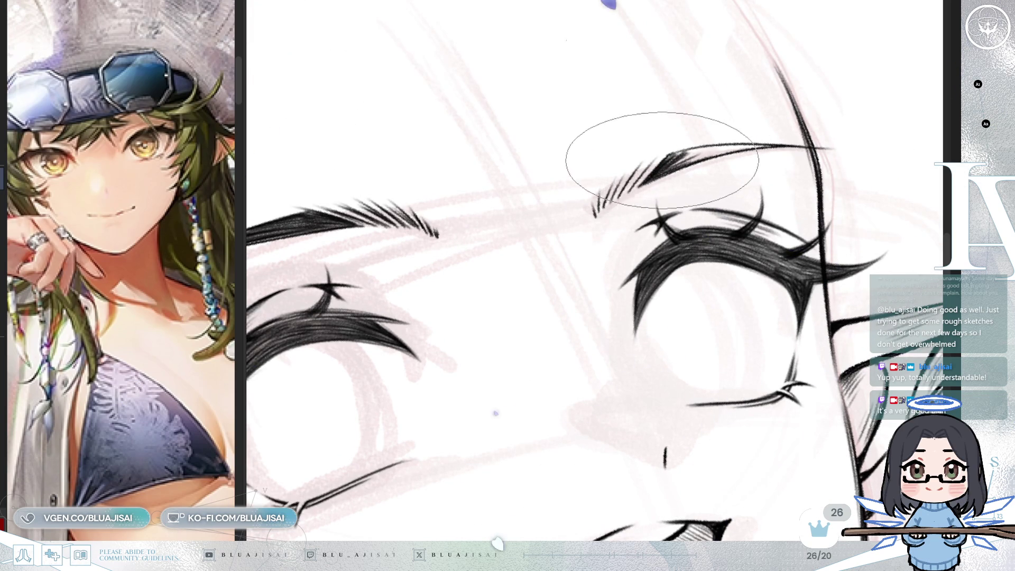
drag(672, 156, 646, 250)
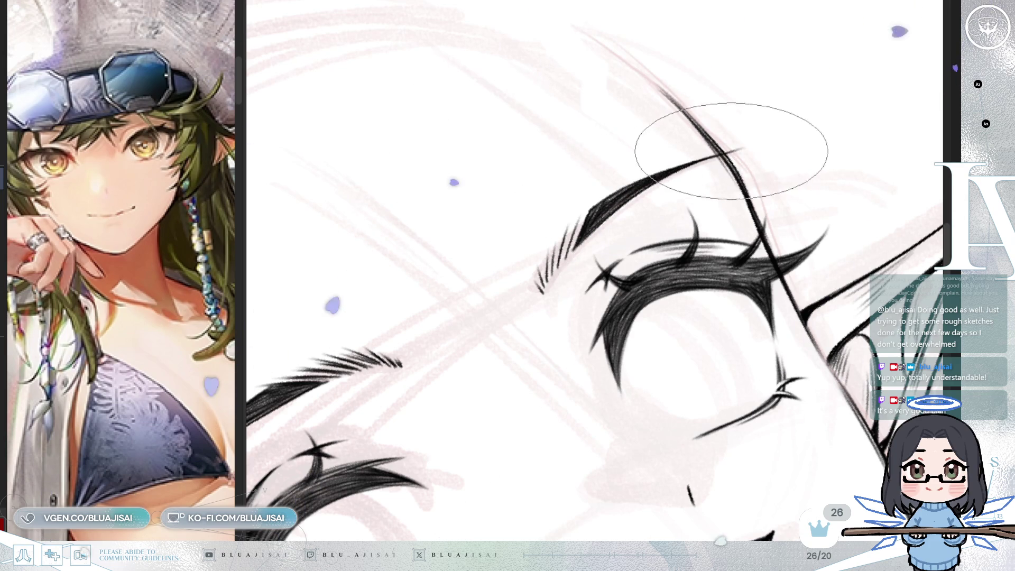
key(6)
key(4)
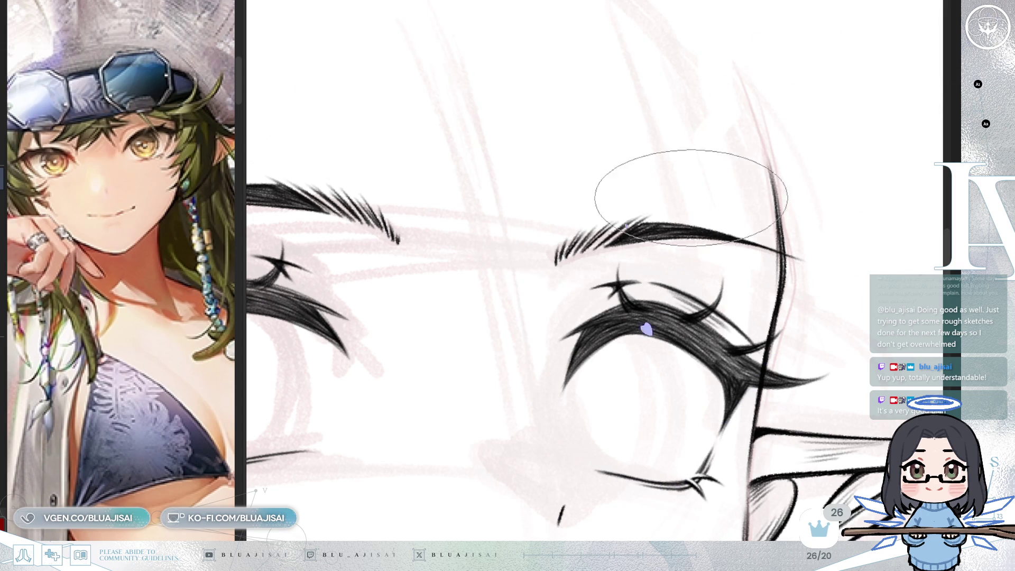
key(minus)
key(6)
key(6)
key(6)
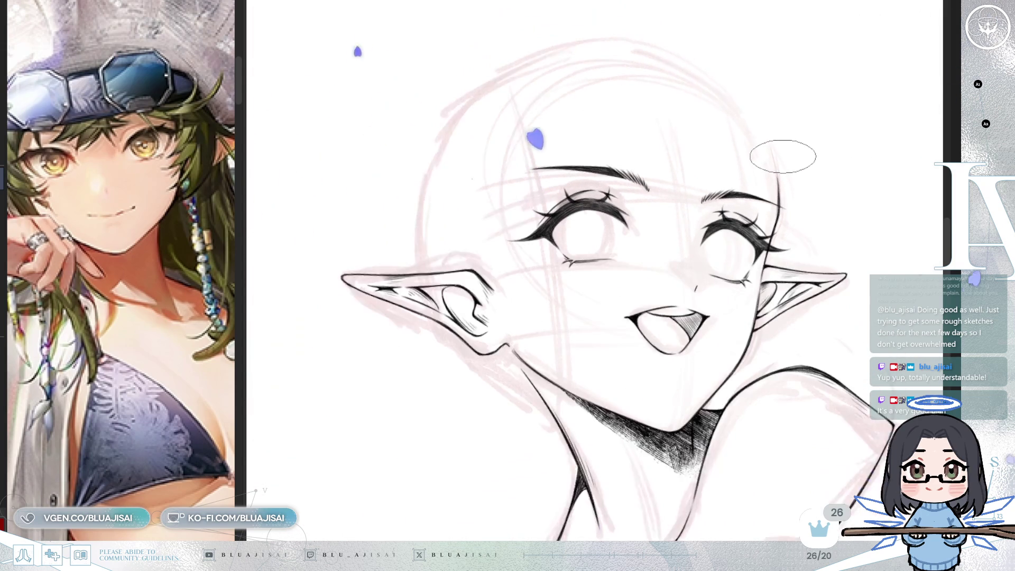
key(6)
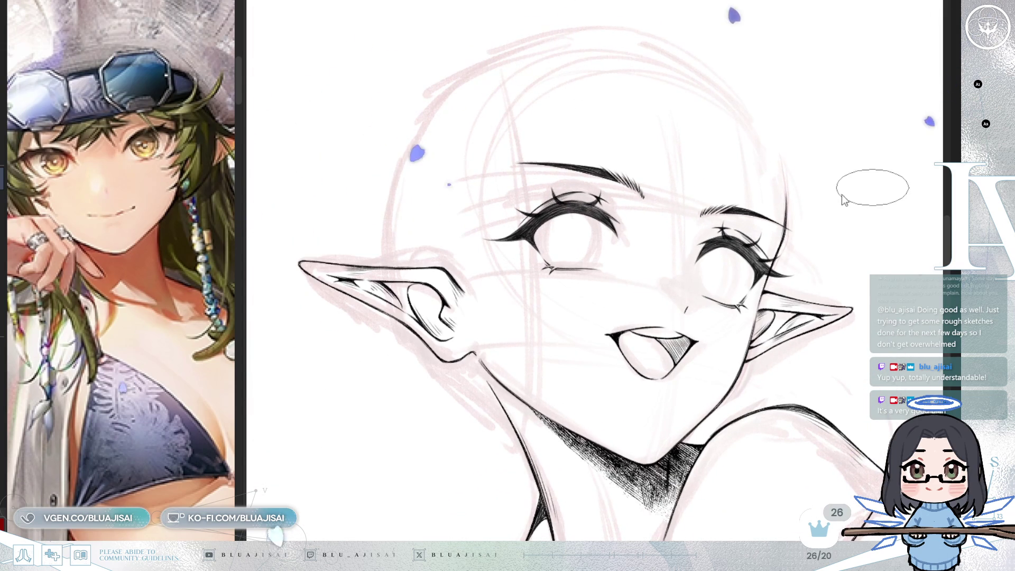
key(4)
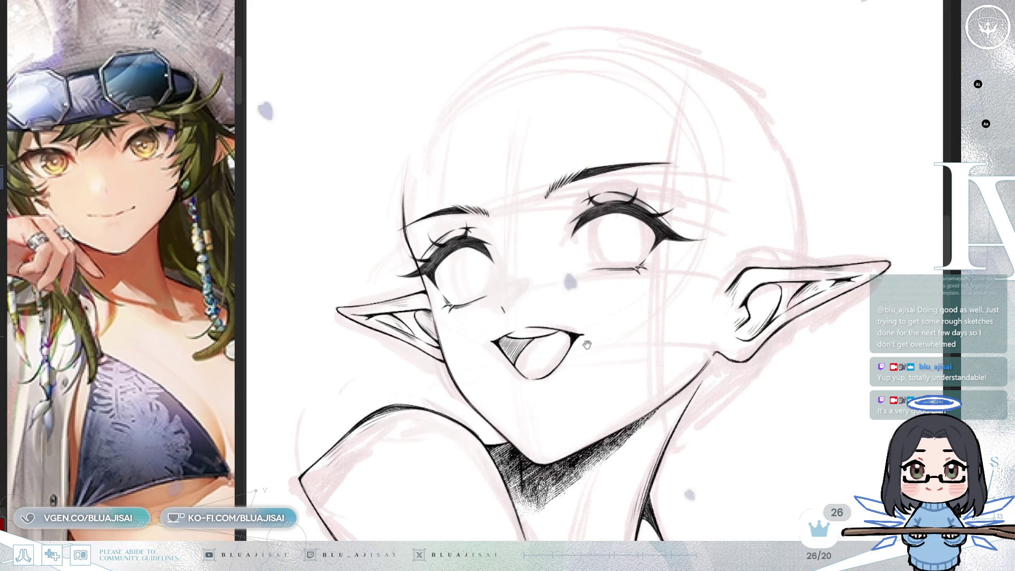
key(4)
key(equal)
key(equal)
key(equal)
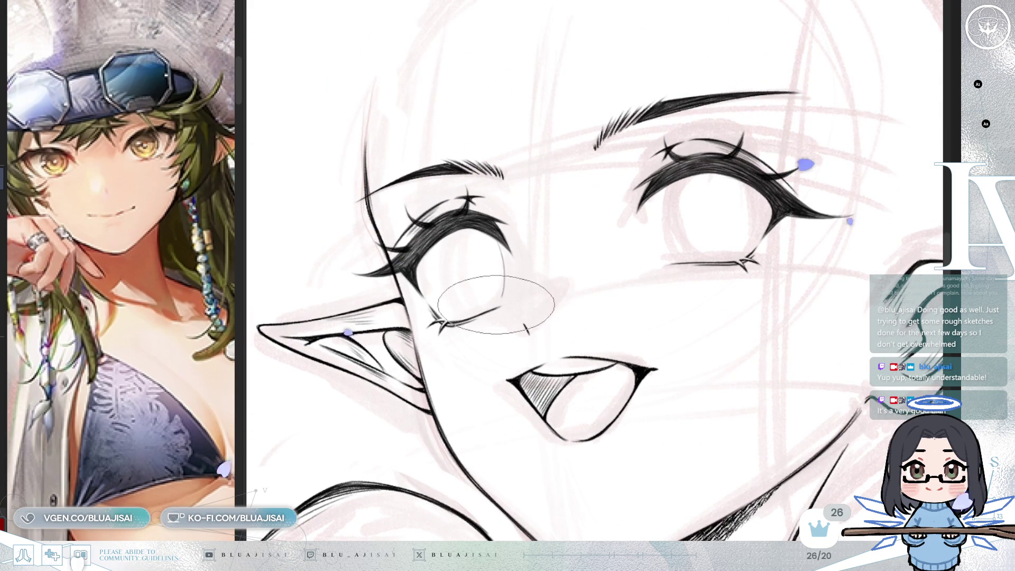
key(m)
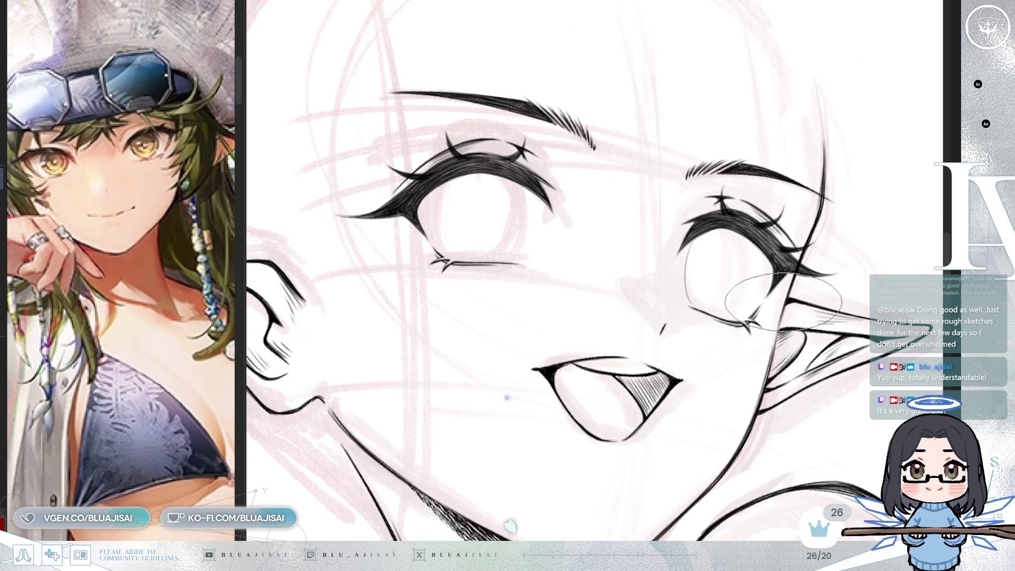
Step: Zoom in and centre the right-hand eye, mirror the view to check the eyes, then zoom out
scroll(578, 230, up, 2)
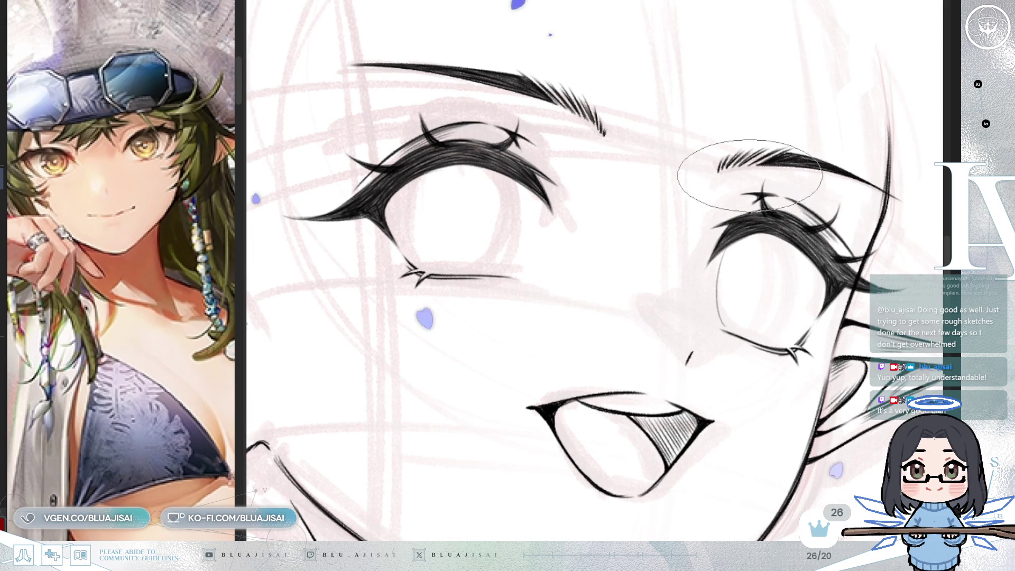
drag(760, 257, 700, 255)
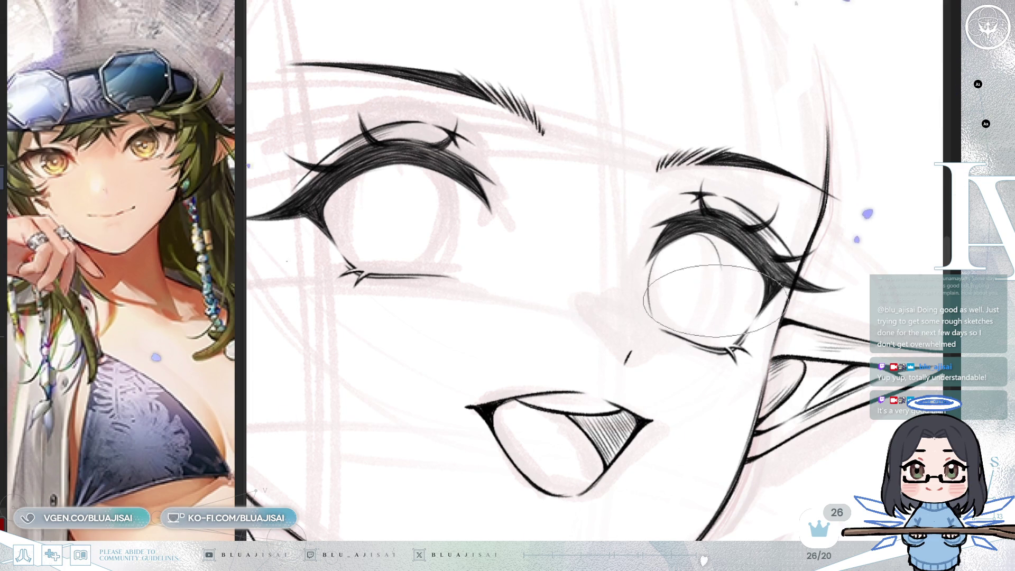
key(h)
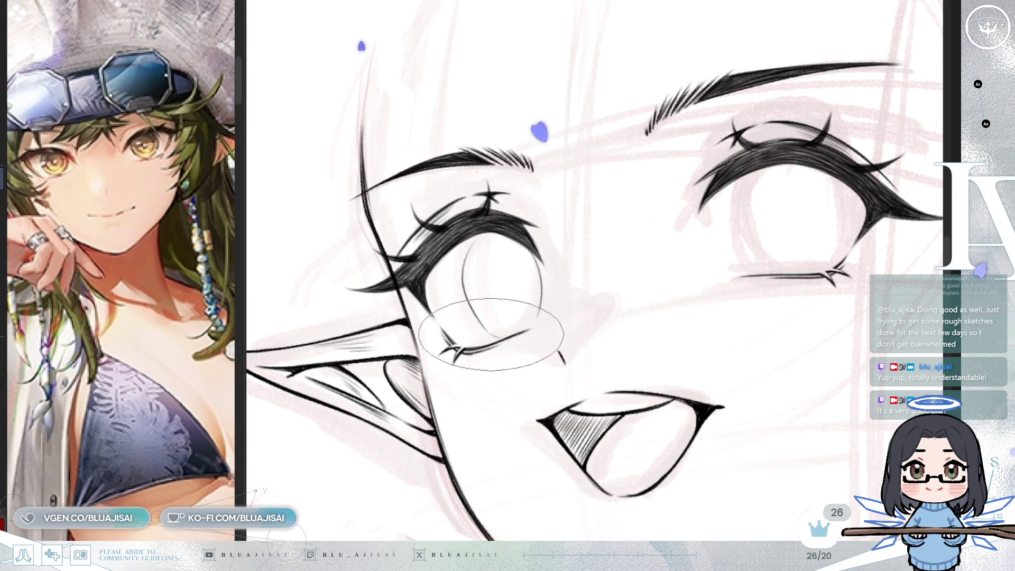
scroll(815, 245, down, 1)
scroll(815, 245, down, 1)
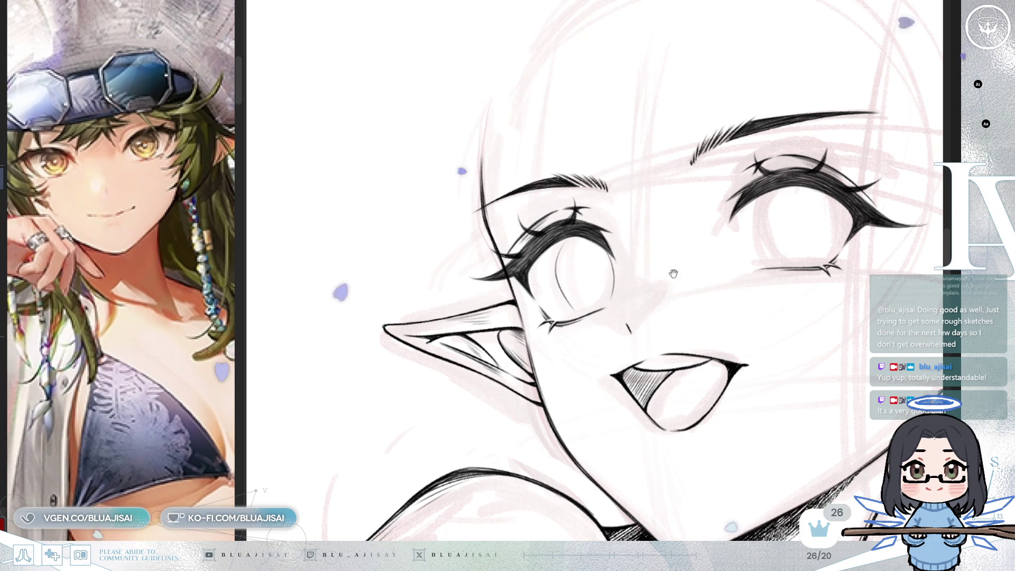
Step: Draw the round iris outline inside the left eye, checking proportions in a mirrored view
scroll(669, 272, up, 2)
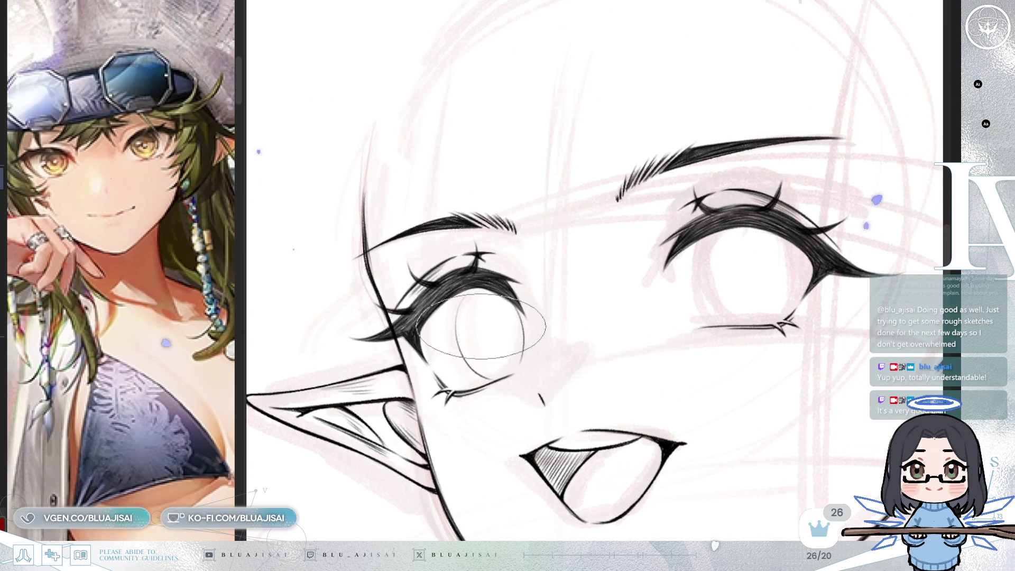
drag(466, 297, 464, 380)
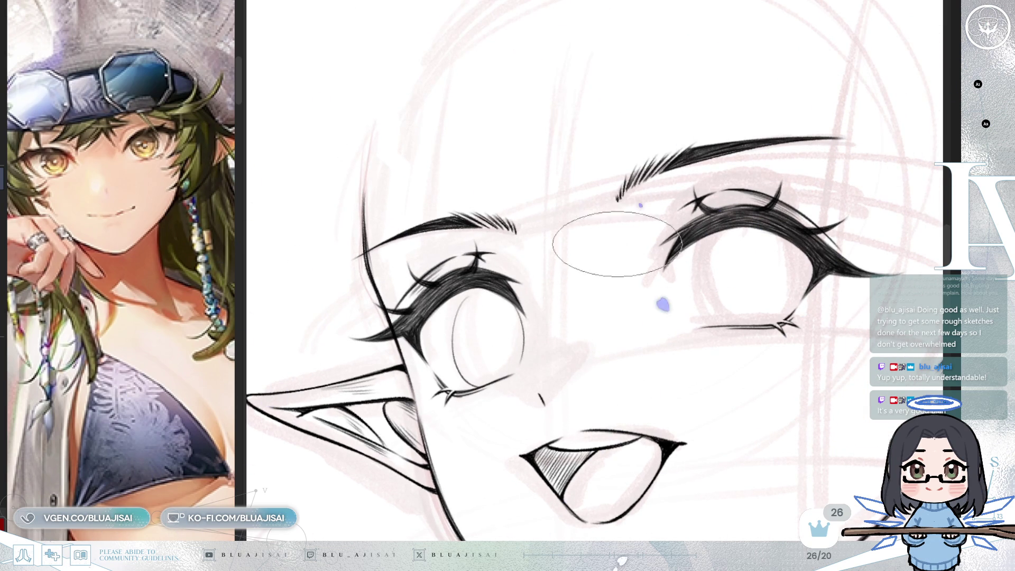
key(h)
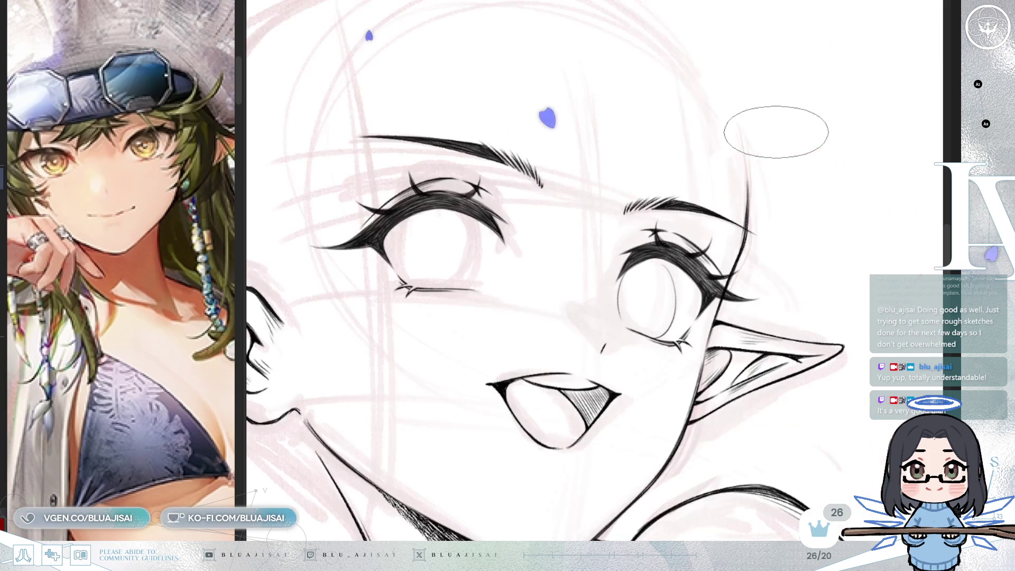
key(h)
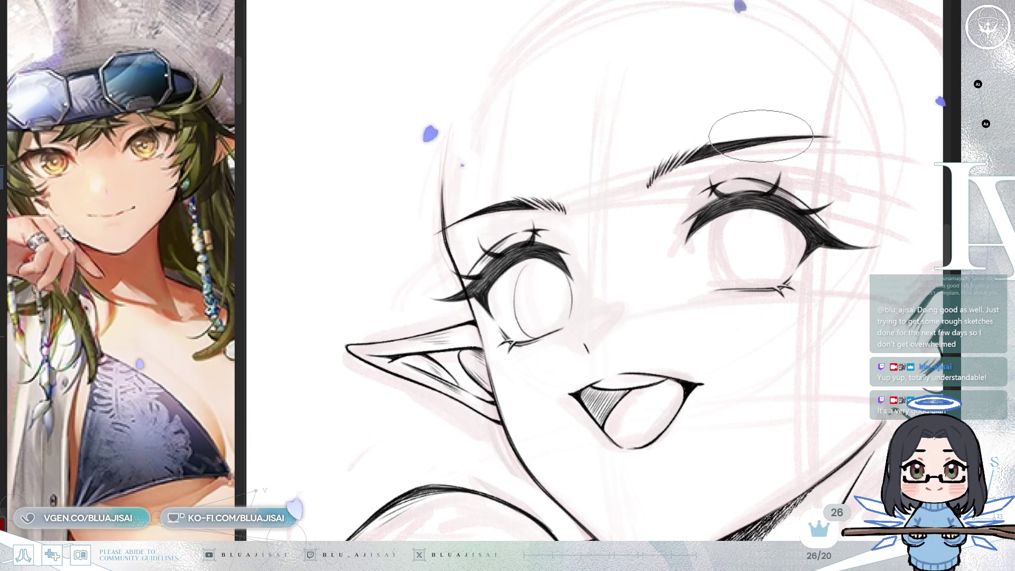
scroll(762, 142, up, 3)
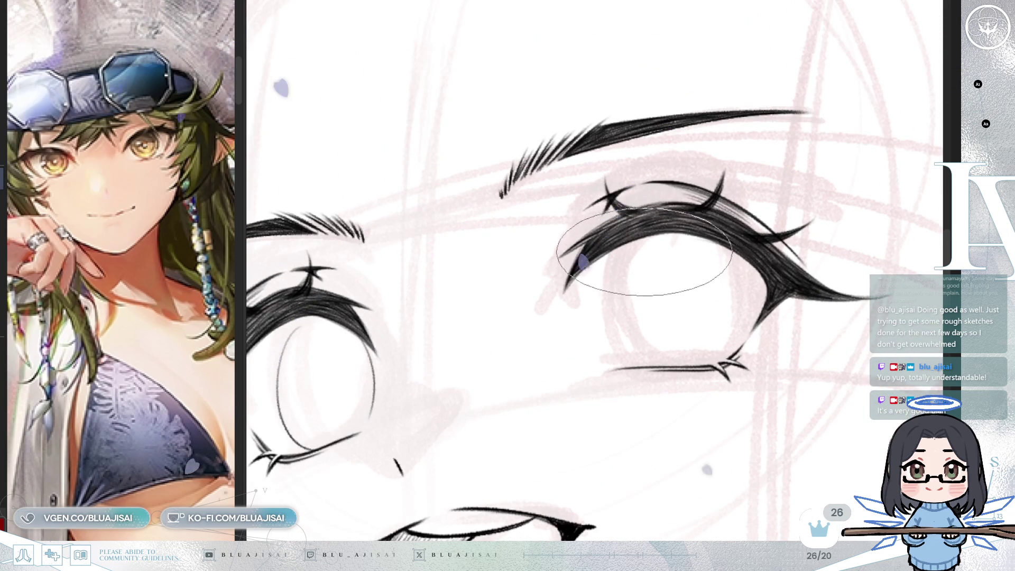
Step: Draw the right eye's iris outline, mirroring the view to check the eye shape
drag(651, 248, 646, 358)
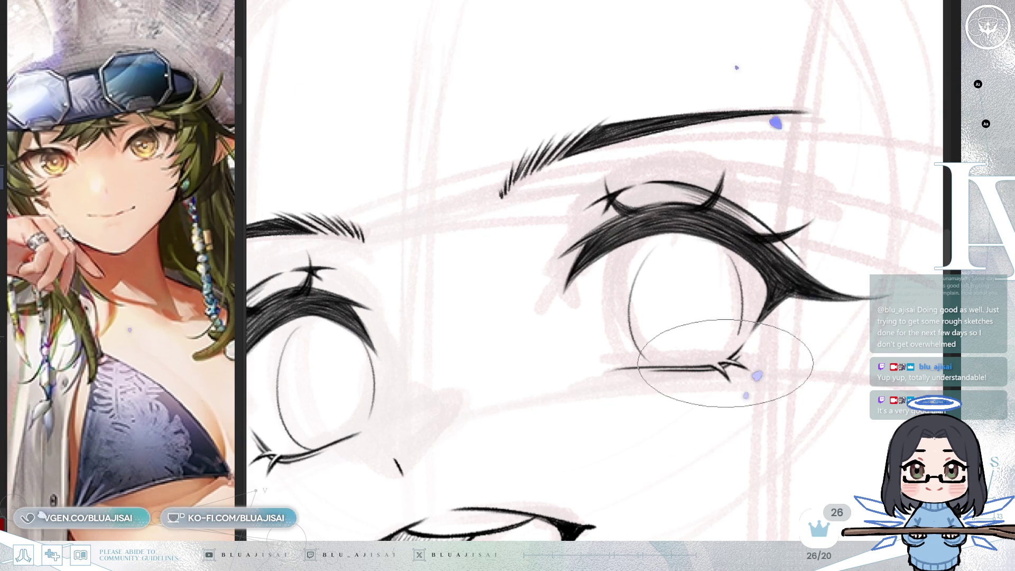
key(m)
drag(551, 266, 646, 261)
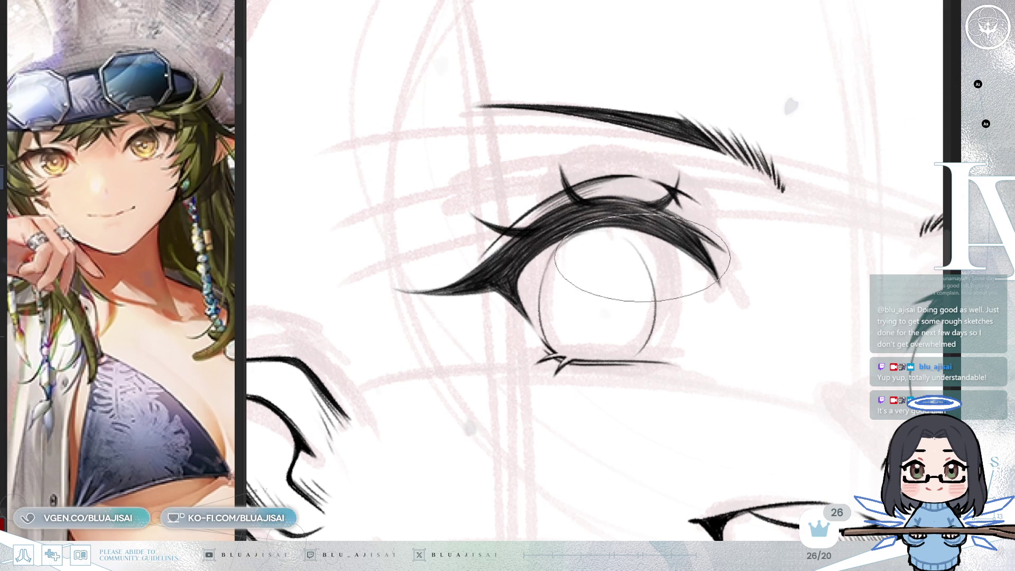
scroll(608, 275, down, 3)
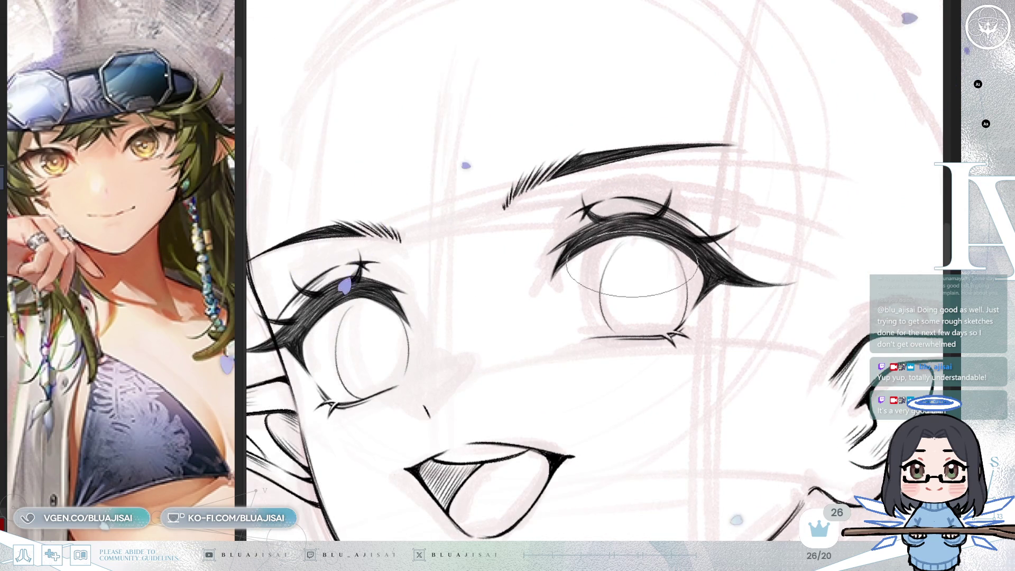
scroll(682, 253, up, 2)
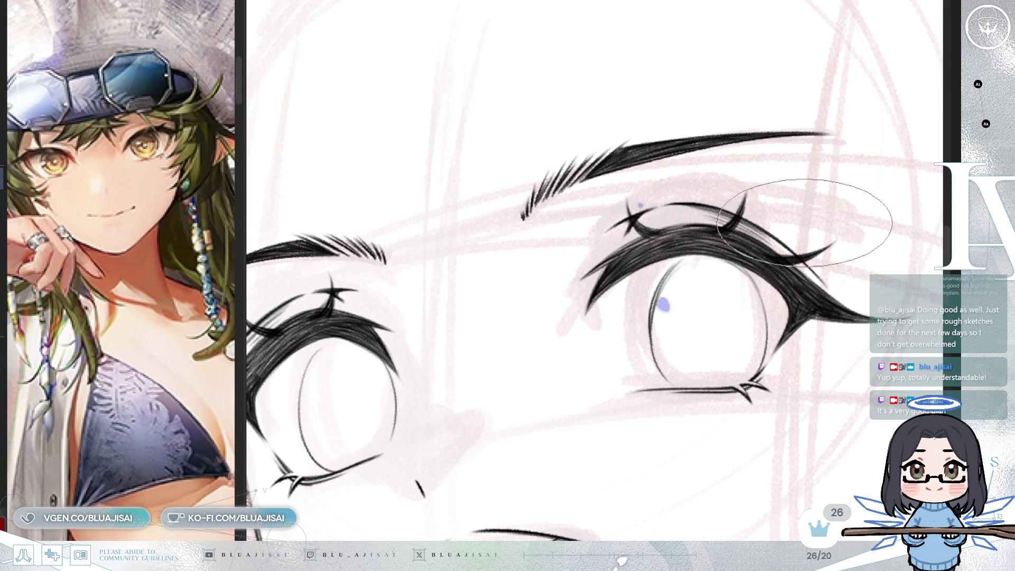
scroll(814, 210, down, 2)
scroll(793, 209, up, 1)
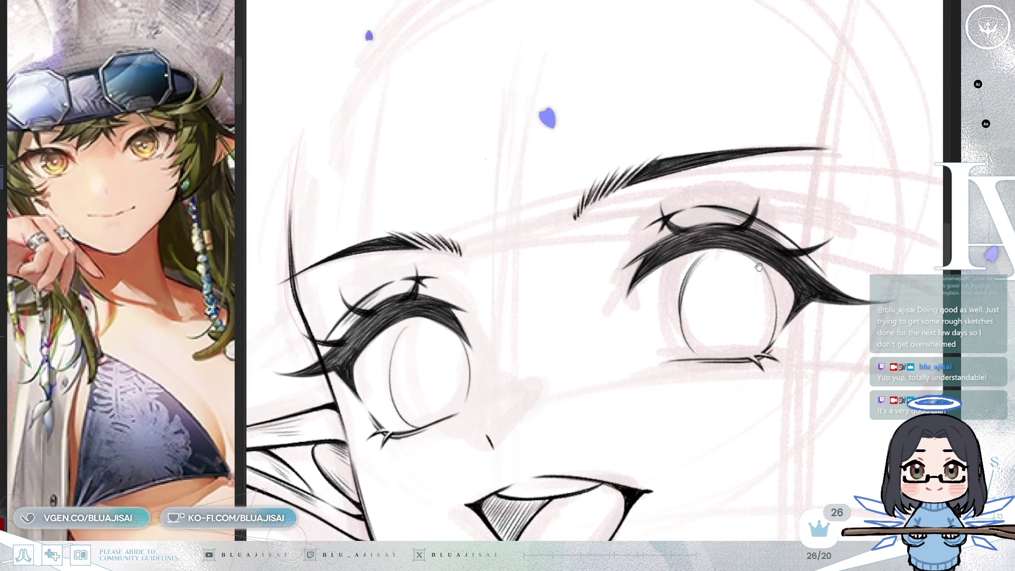
Step: Lasso the left eye's iris and stretch it downward with a transform
scroll(544, 259, left, 2)
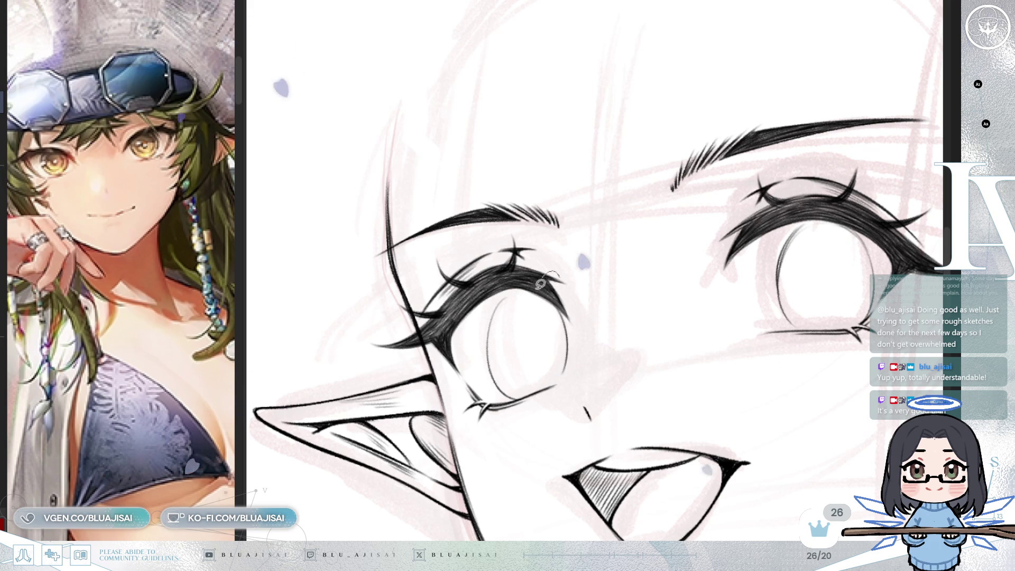
drag(548, 272, 577, 280)
key(ctrl+t)
drag(549, 392, 550, 404)
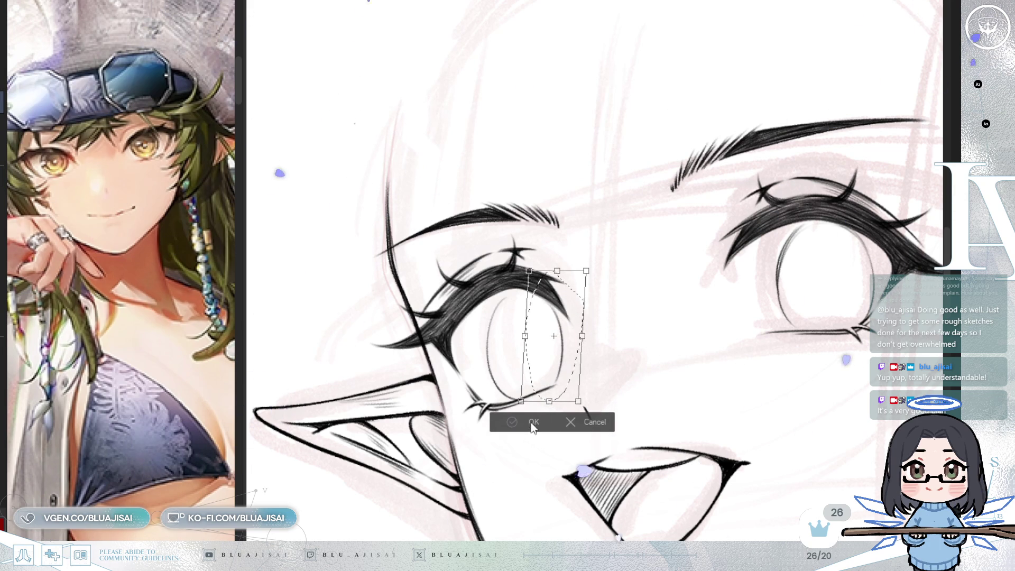
click(504, 426)
key(ctrl+d)
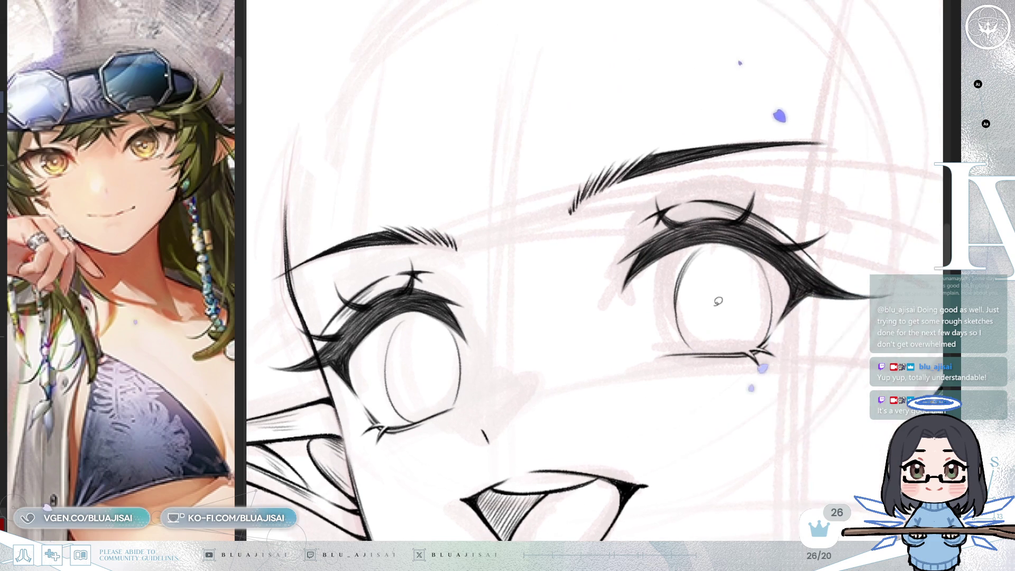
Step: Slant the right eye's iris by shifting its top rightward with a transform
drag(779, 350, 790, 337)
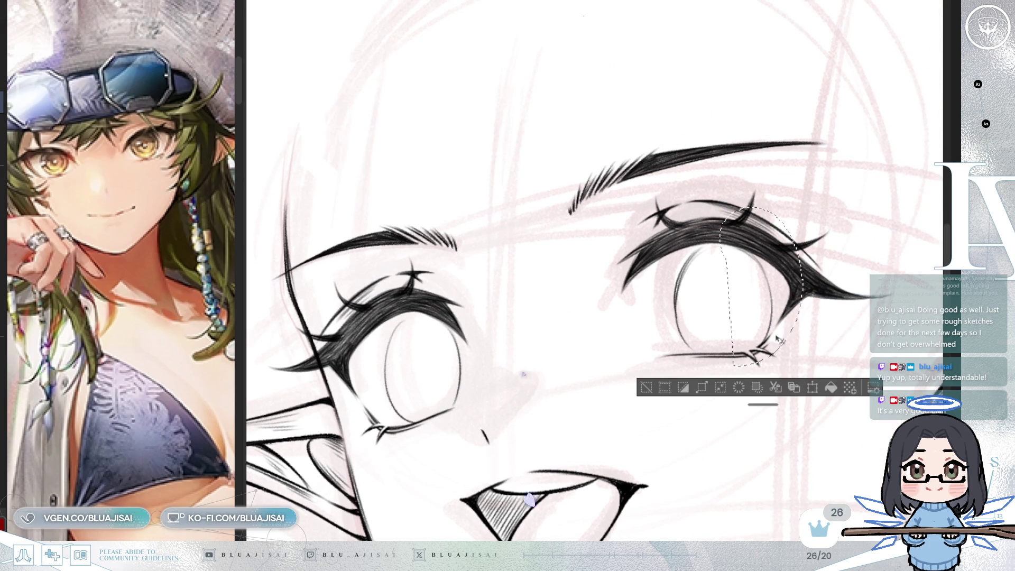
key(ctrl+t)
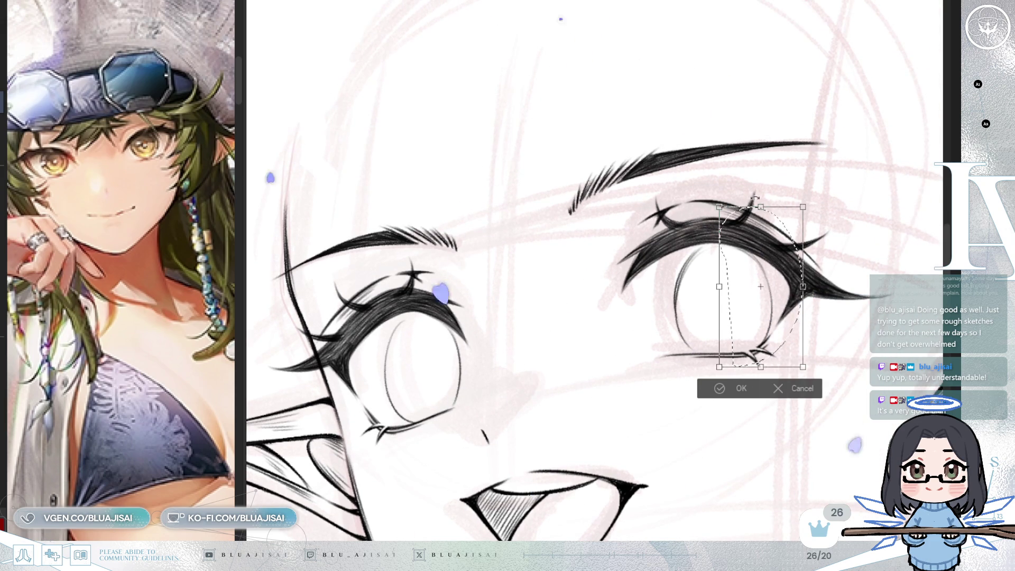
drag(761, 207, 770, 209)
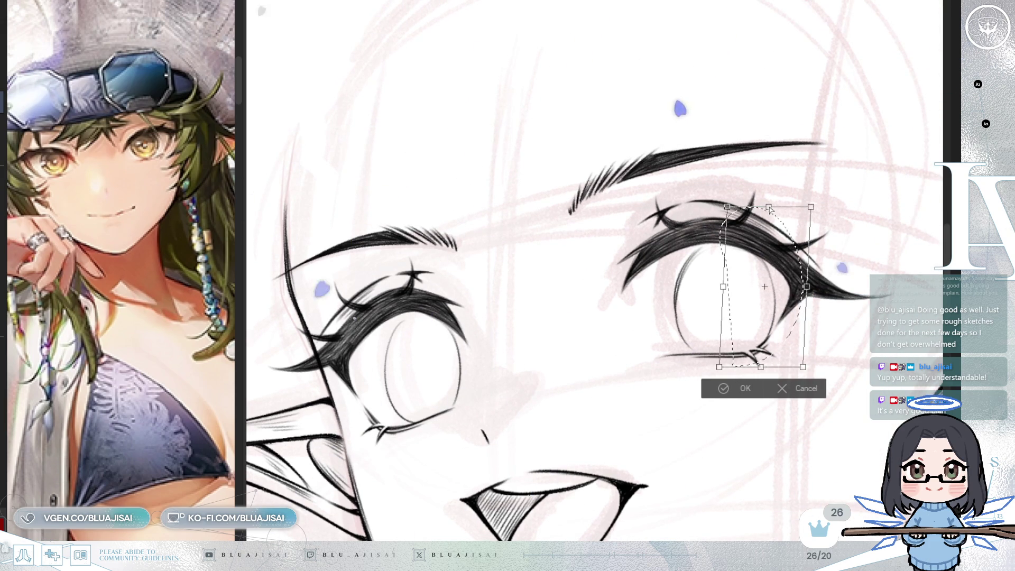
key(Return)
key(ctrl+d)
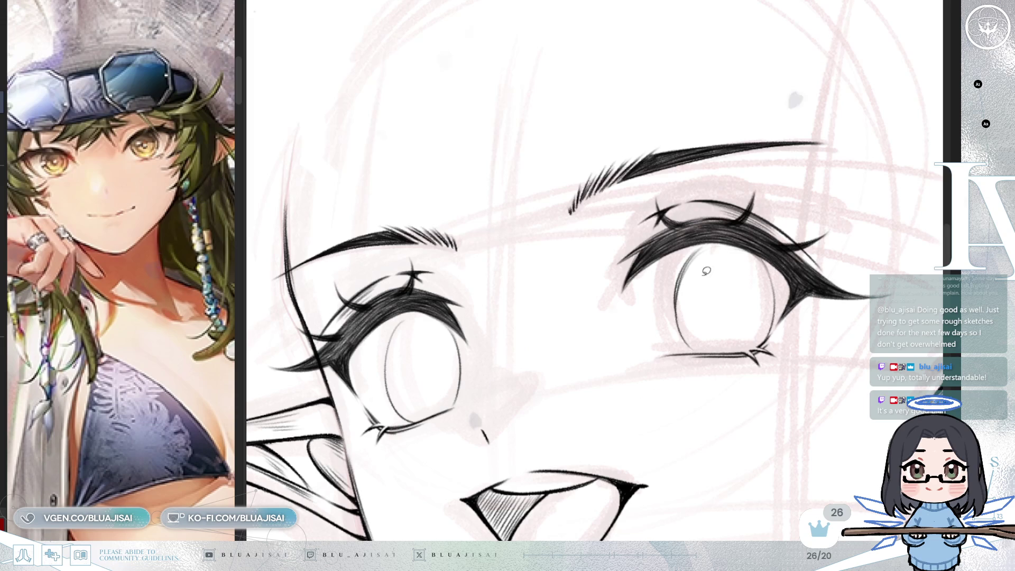
Step: Reselect the right iris, skew it slightly and stretch it downward
drag(658, 288, 709, 267)
key(ctrl+t)
drag(687, 226, 684, 227)
drag(687, 385, 689, 388)
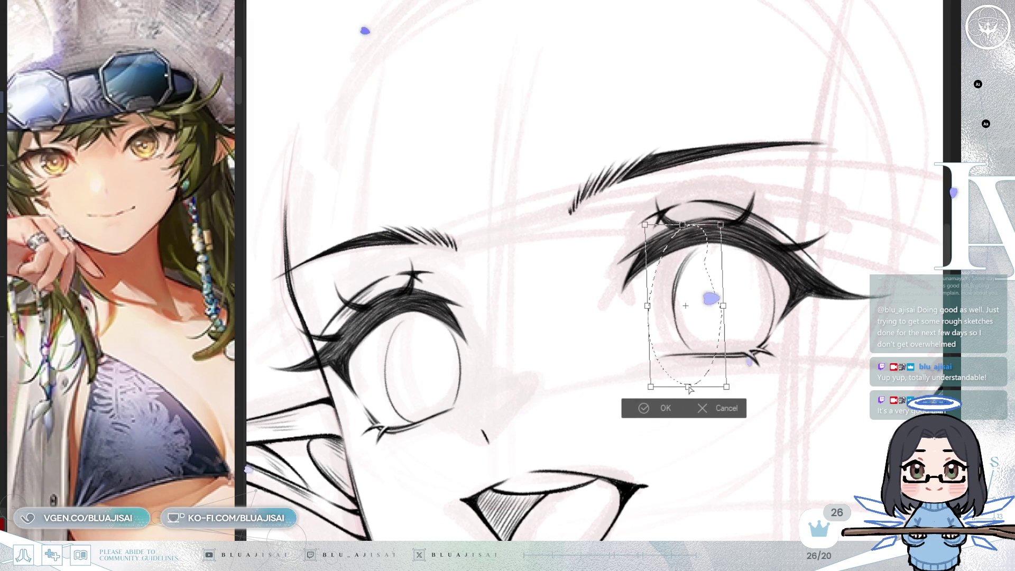
click(640, 410)
key(ctrl+d)
key(ctrl+minus)
drag(744, 339, 757, 233)
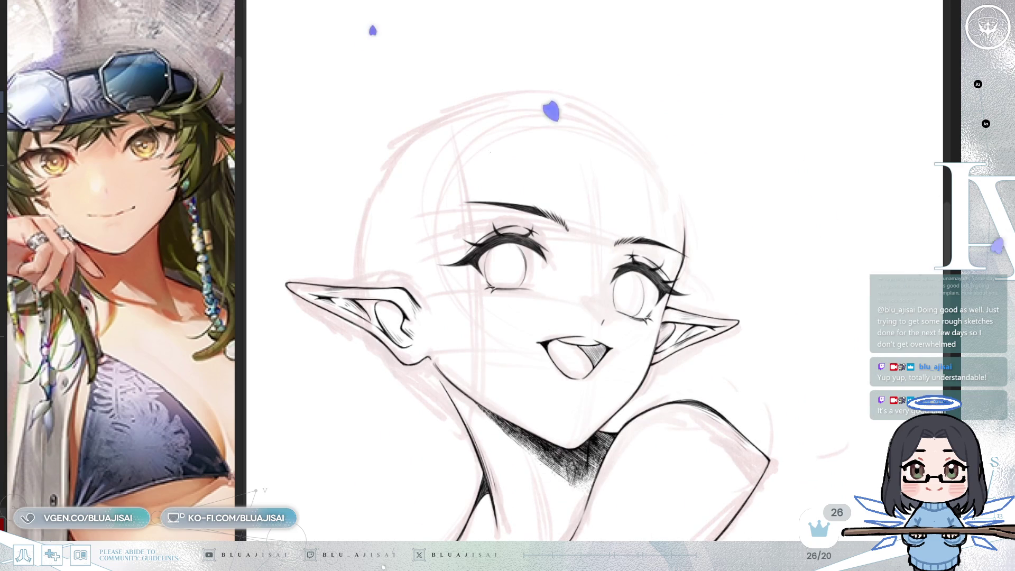
key(ctrl+plus)
key(ctrl+plus)
key(ctrl+plus)
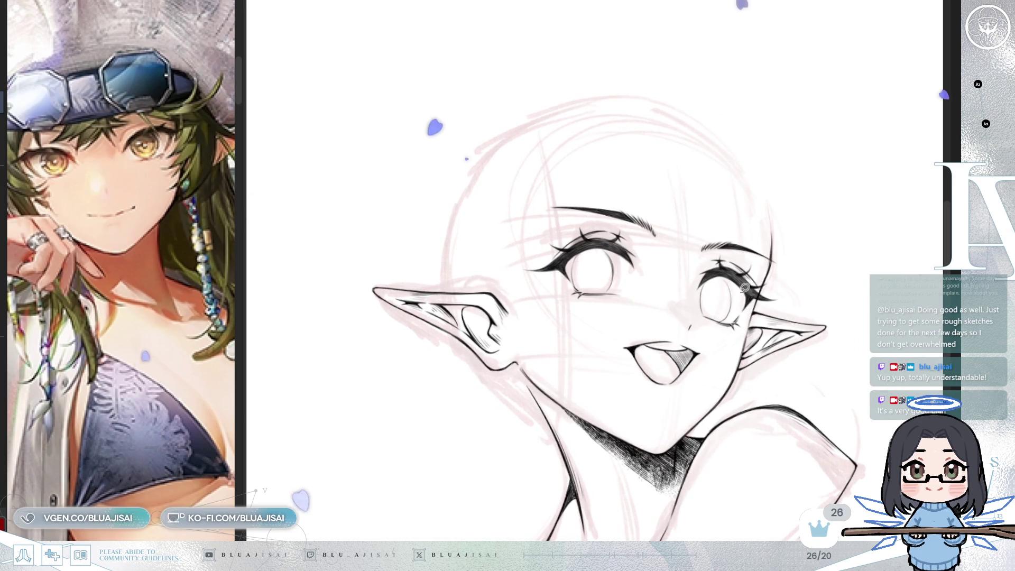
key(e)
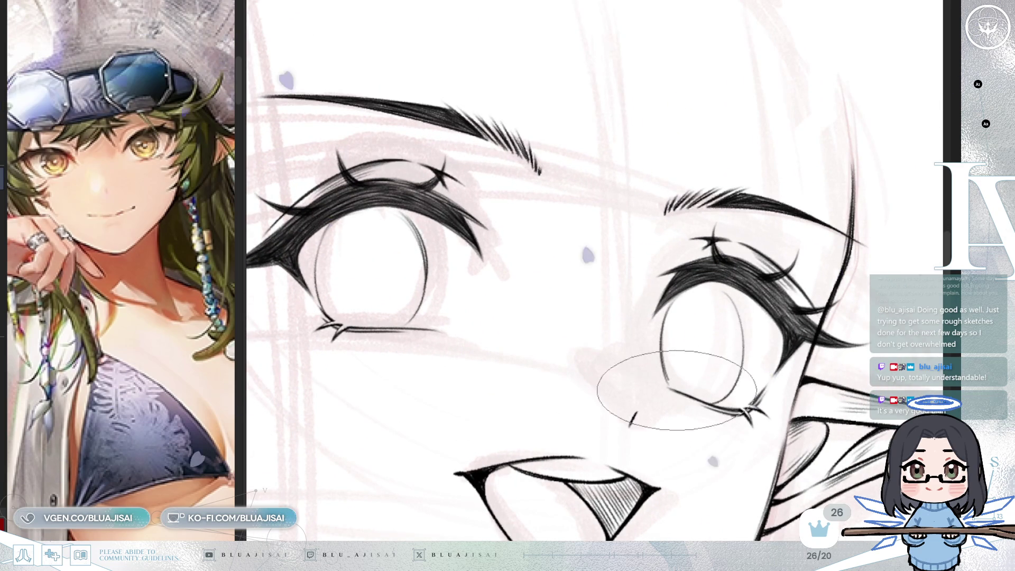
key(ctrl+minus)
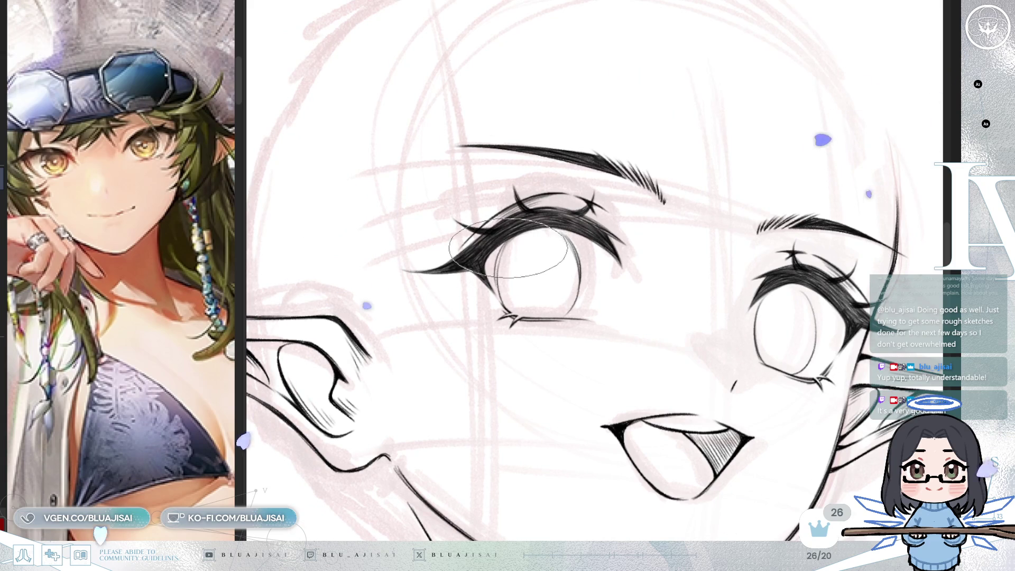
key(e)
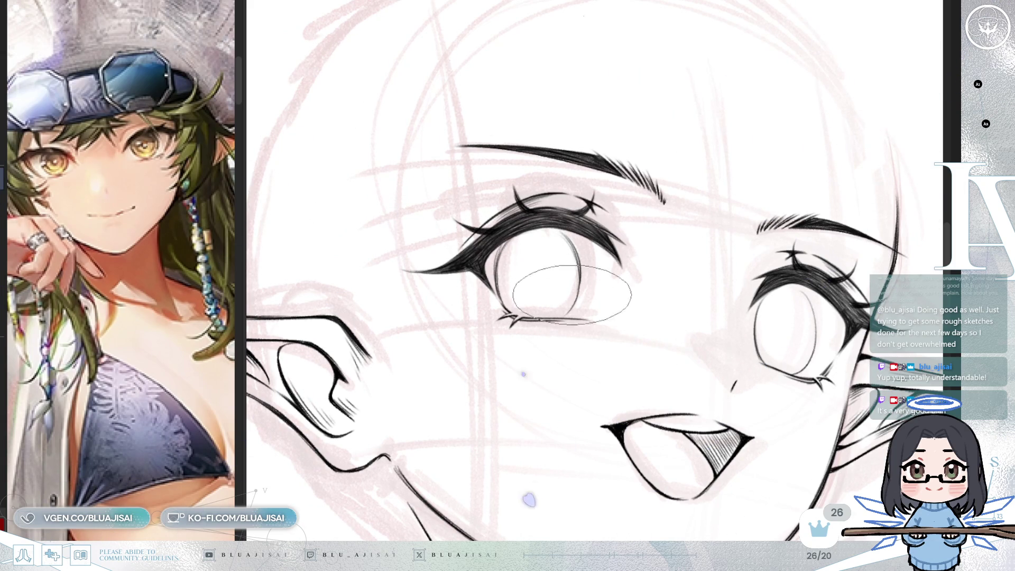
key(m)
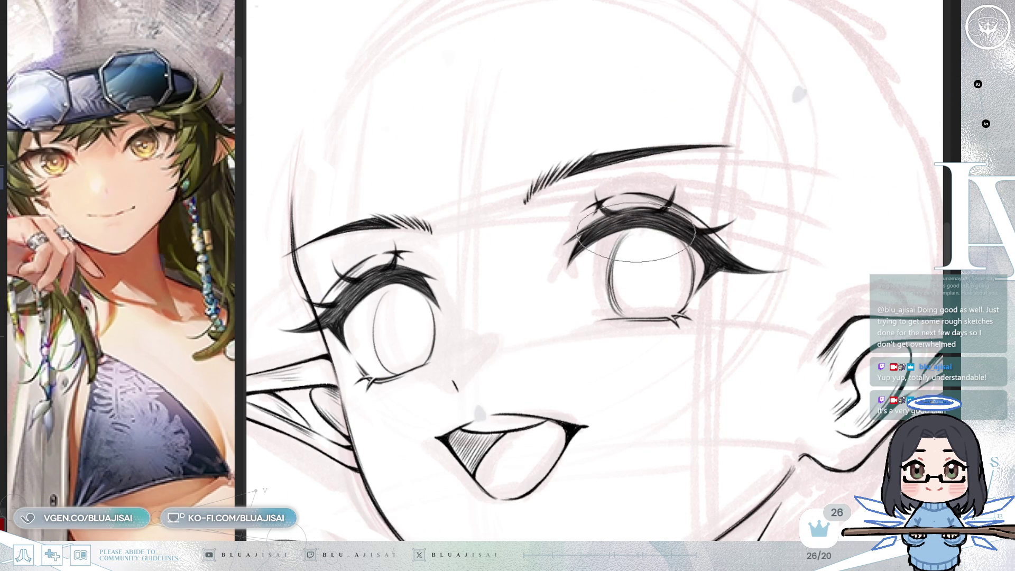
scroll(716, 249, down, 3)
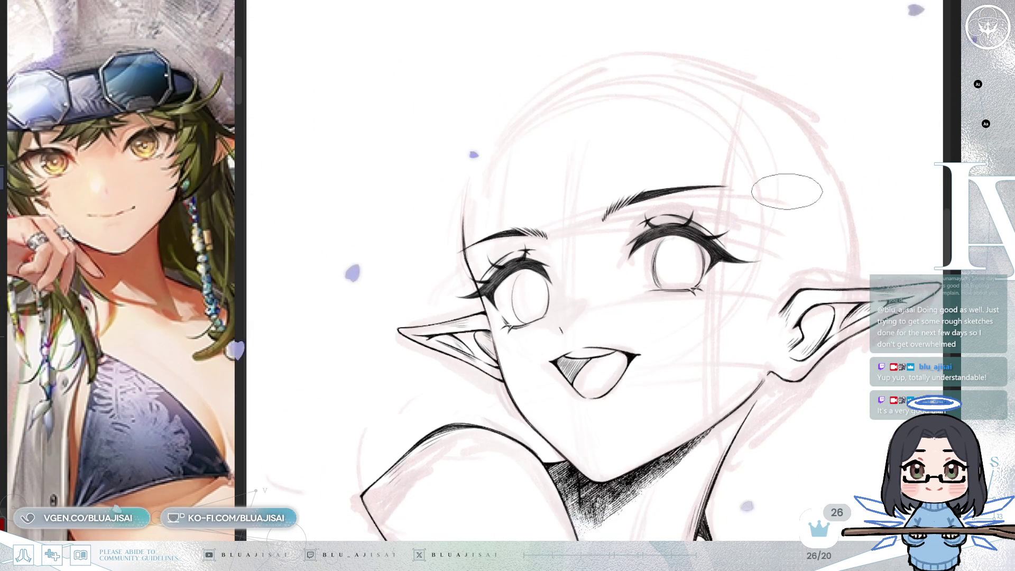
key(m)
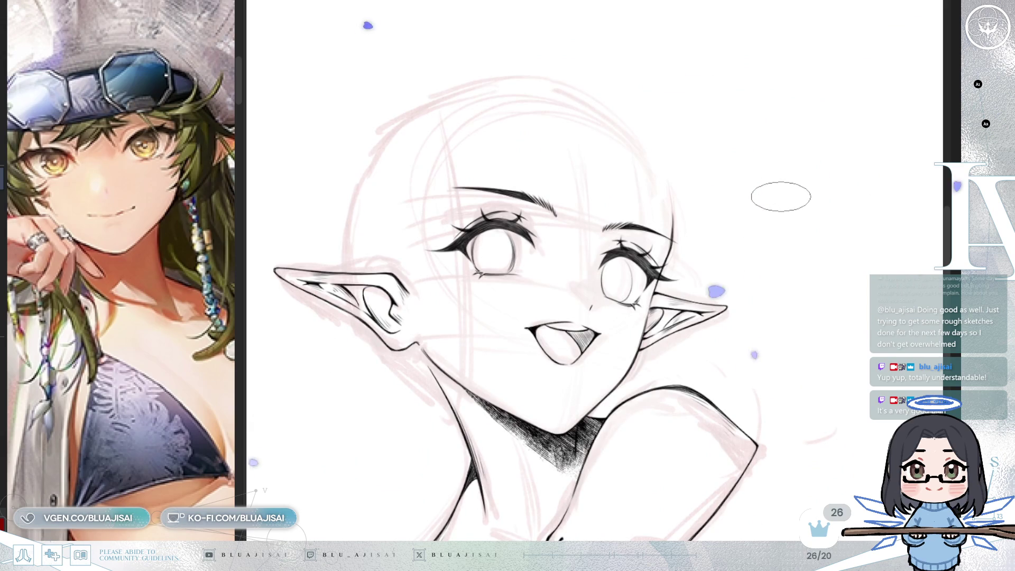
scroll(780, 194, up, 3)
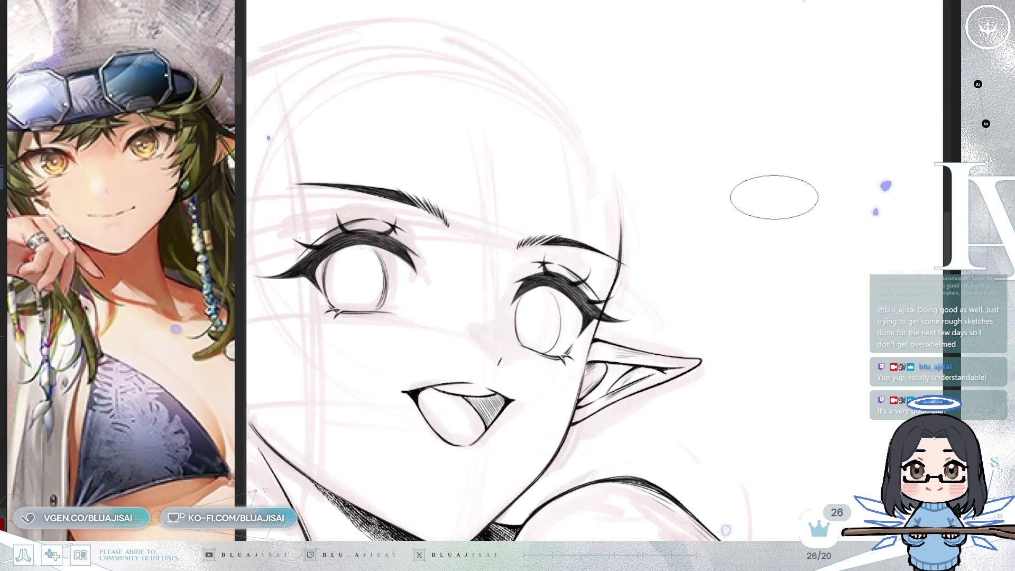
key(m)
scroll(714, 220, up, 2)
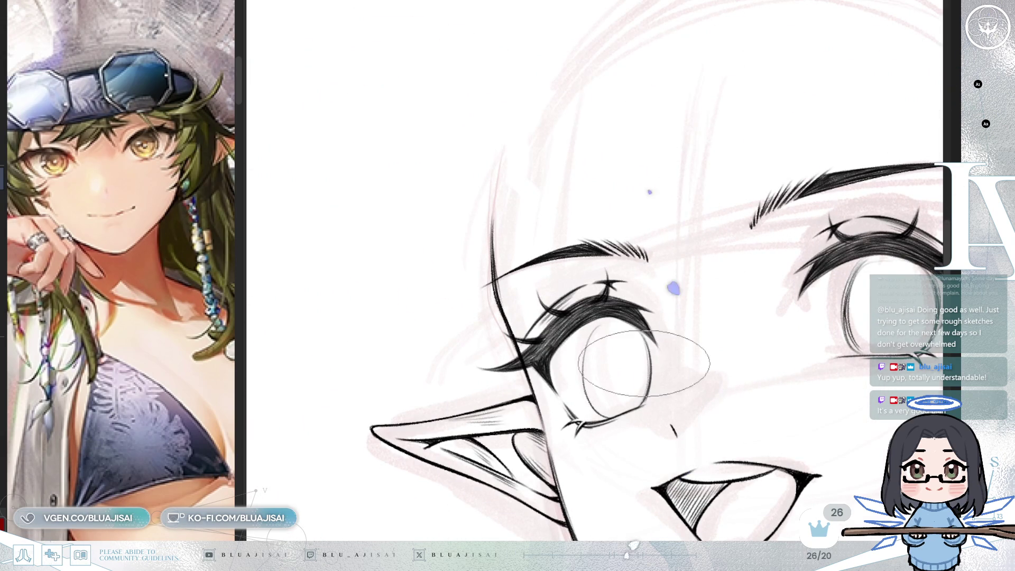
Step: Ink a bold, doubled iris outline in the left eye using round and elliptical brushes
key(asciicircum)
key(asciicircum)
key(asciicircum)
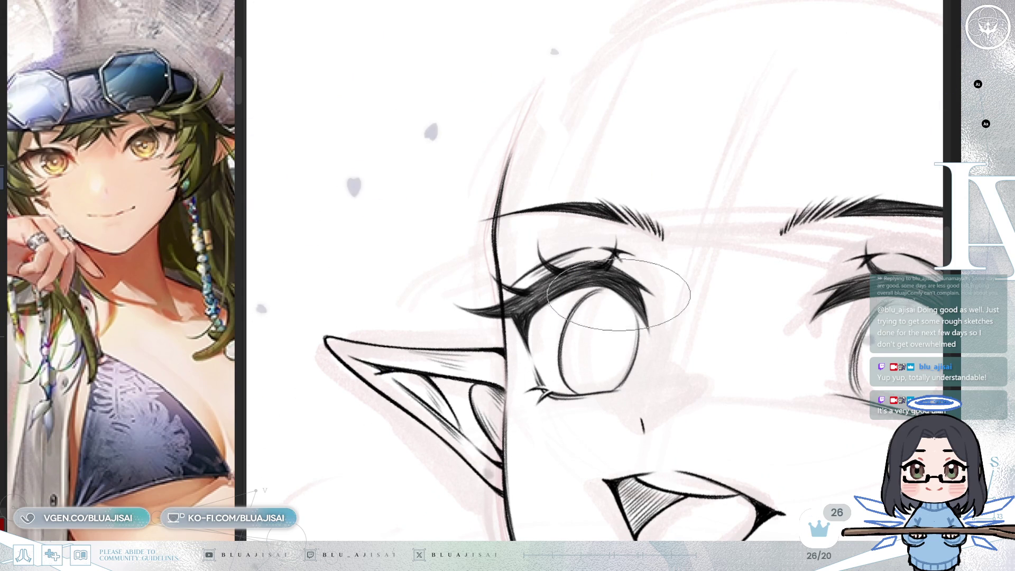
key(m)
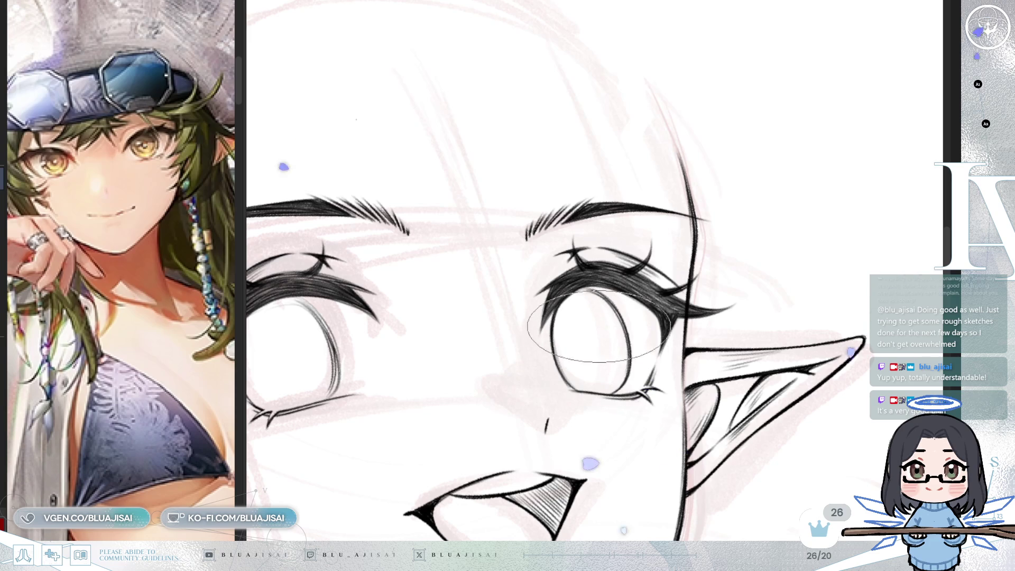
drag(658, 306, 656, 285)
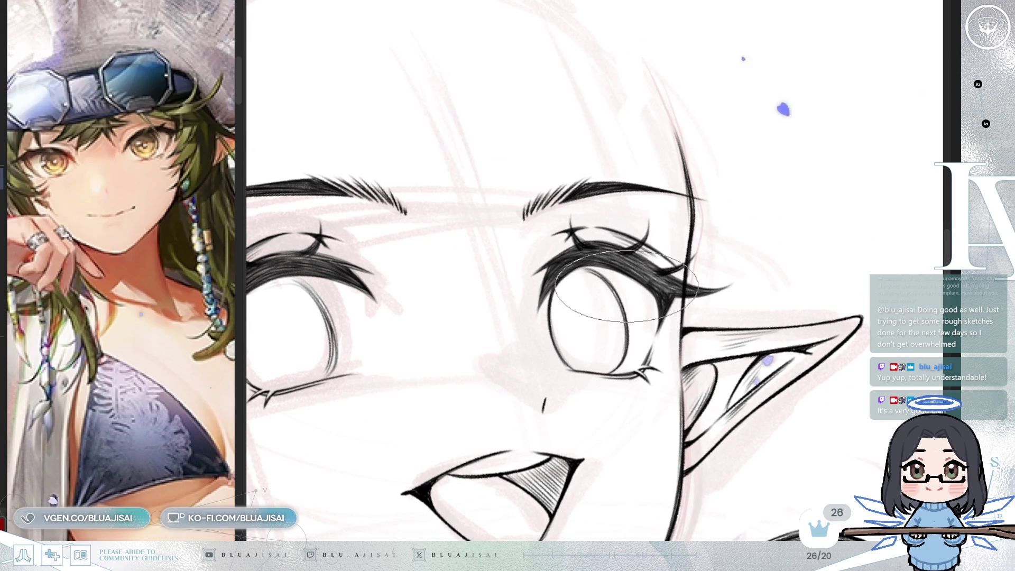
key(m)
drag(632, 293, 534, 212)
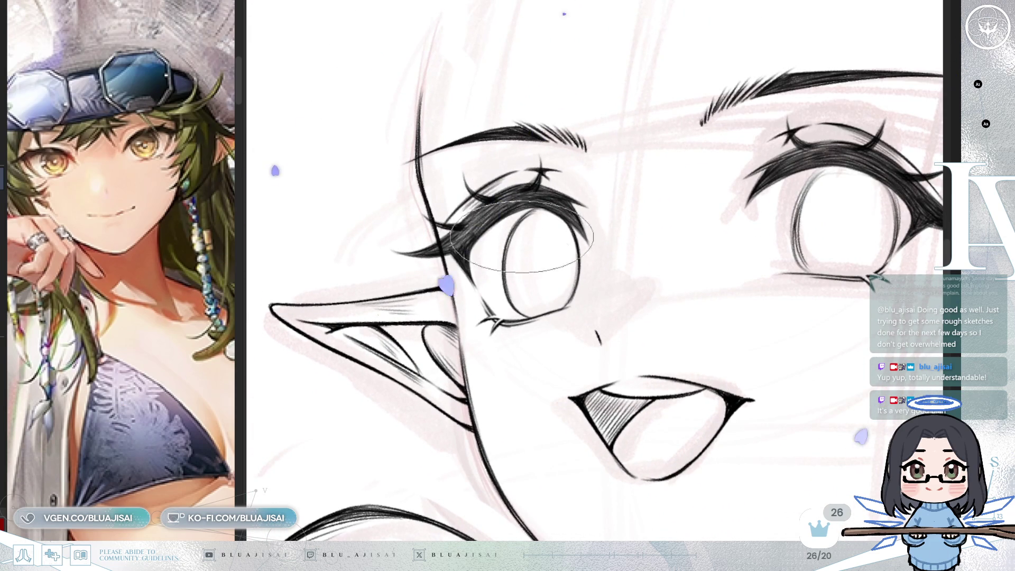
key(e)
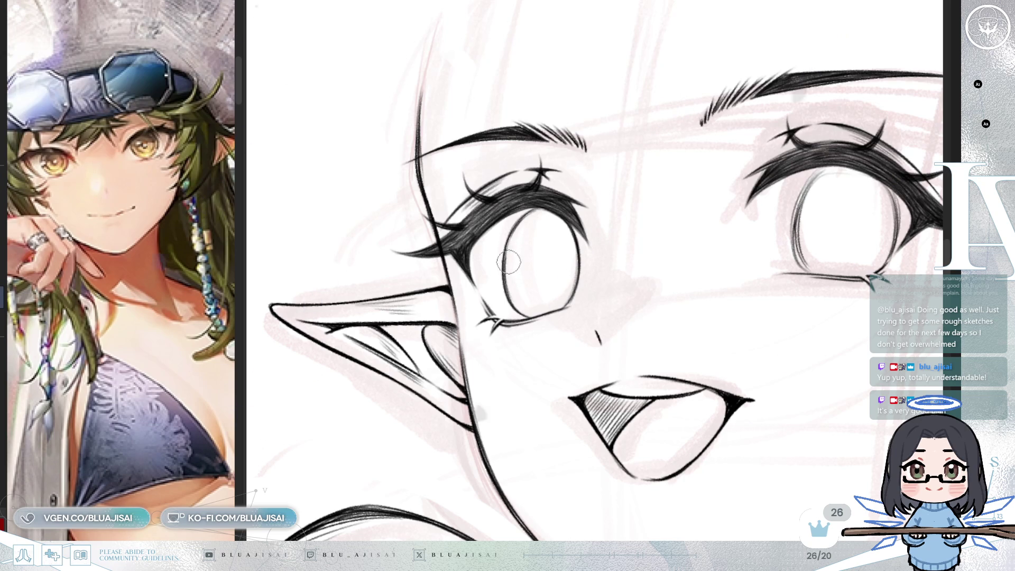
key(b)
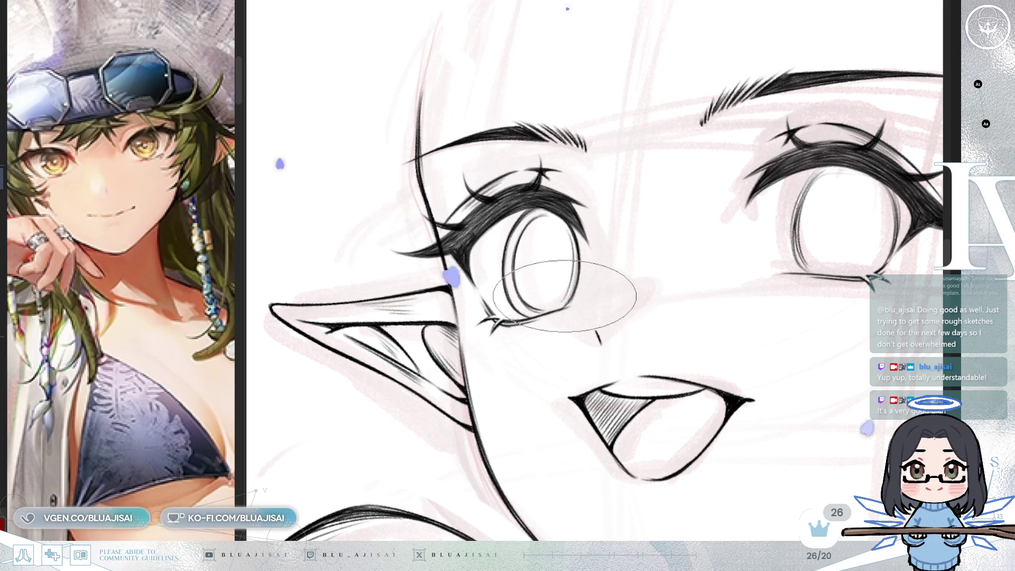
key(h)
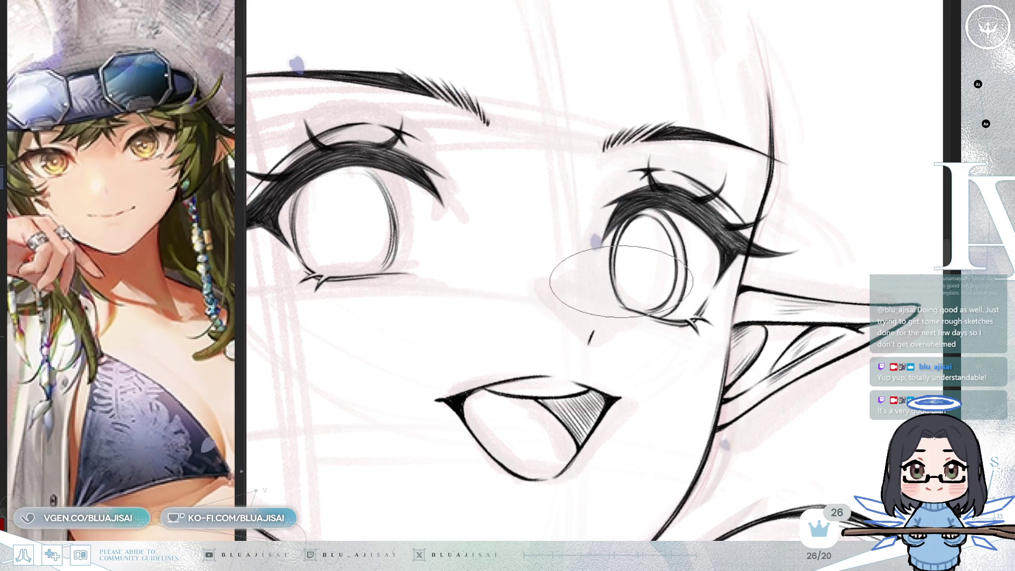
key(m)
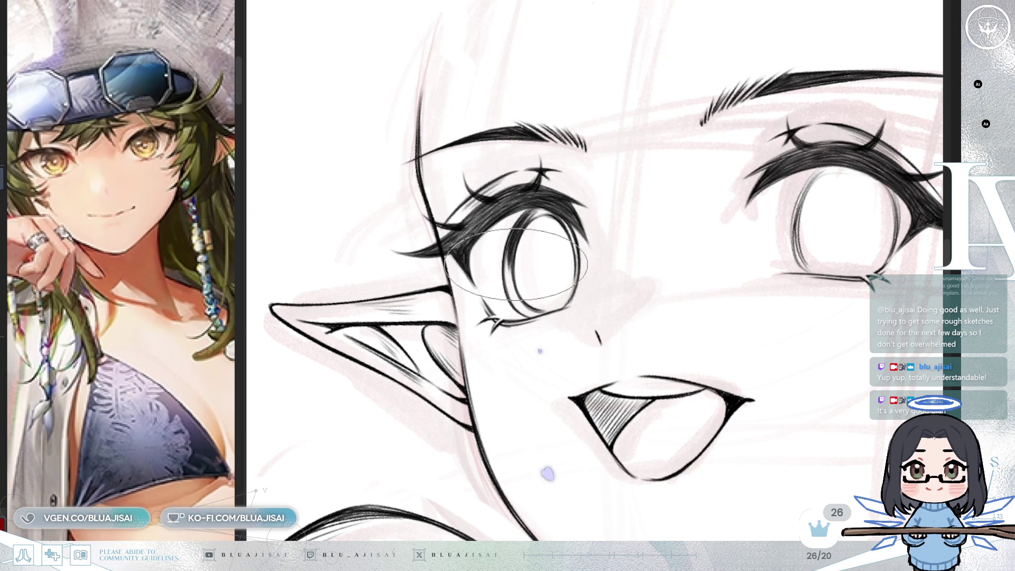
mouse_move(817, 234)
mouse_down()
mouse_move(719, 261)
mouse_move(656, 293)
mouse_up()
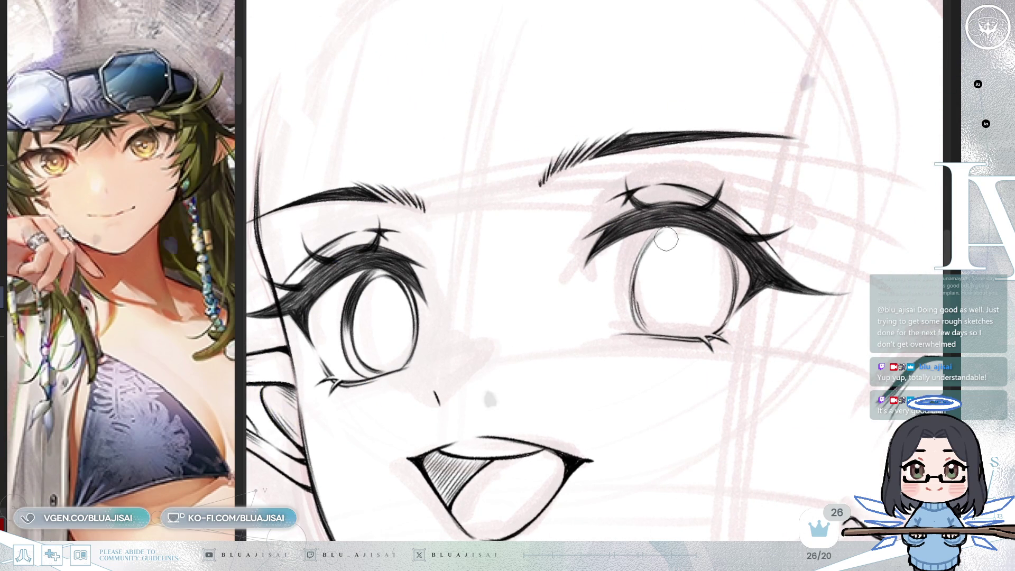
Step: Ink the right eye's bold iris outline to match, alternating small round and elliptical brushes
drag(634, 320, 706, 317)
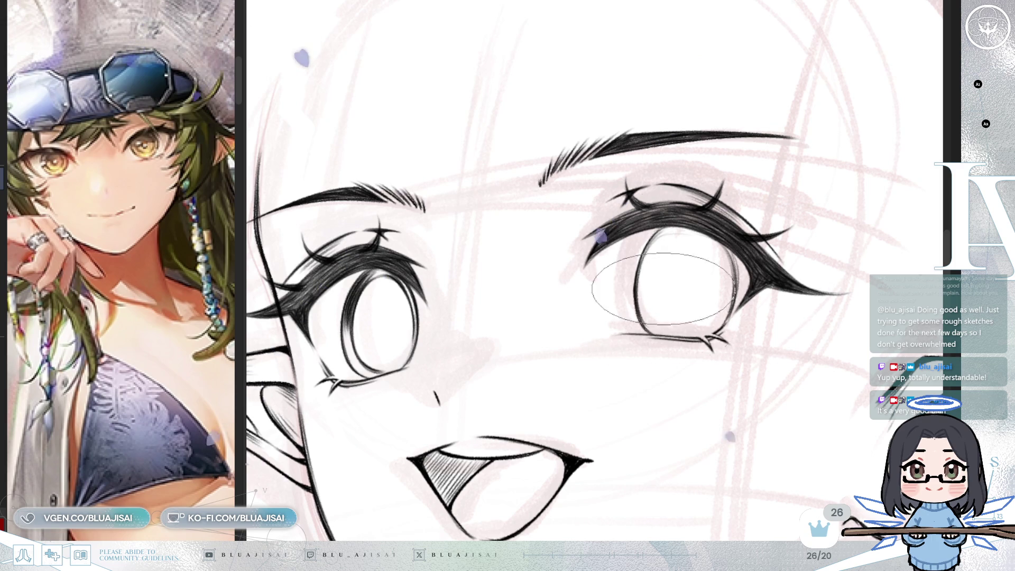
drag(648, 325, 630, 251)
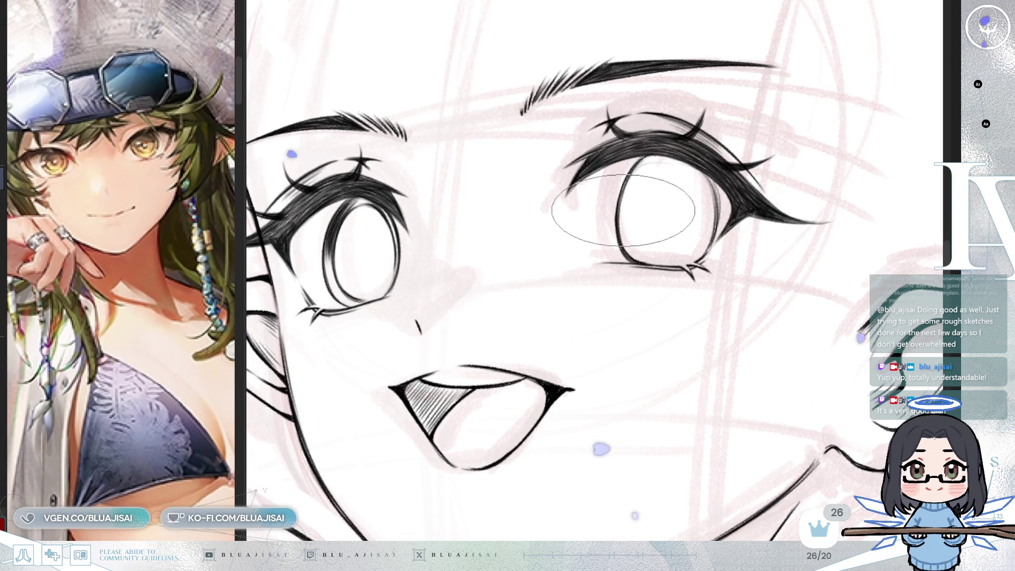
key(m)
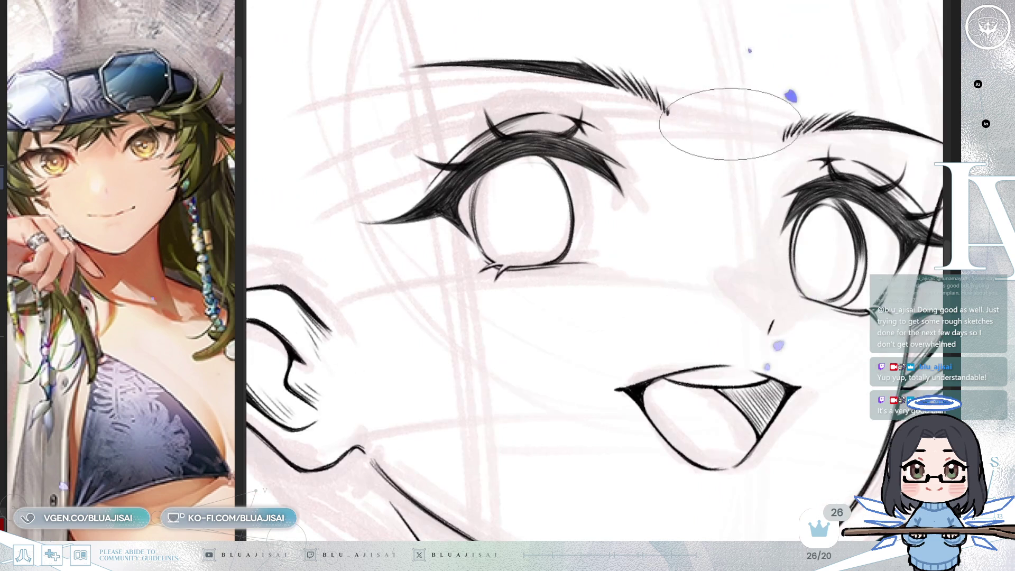
drag(621, 271, 662, 300)
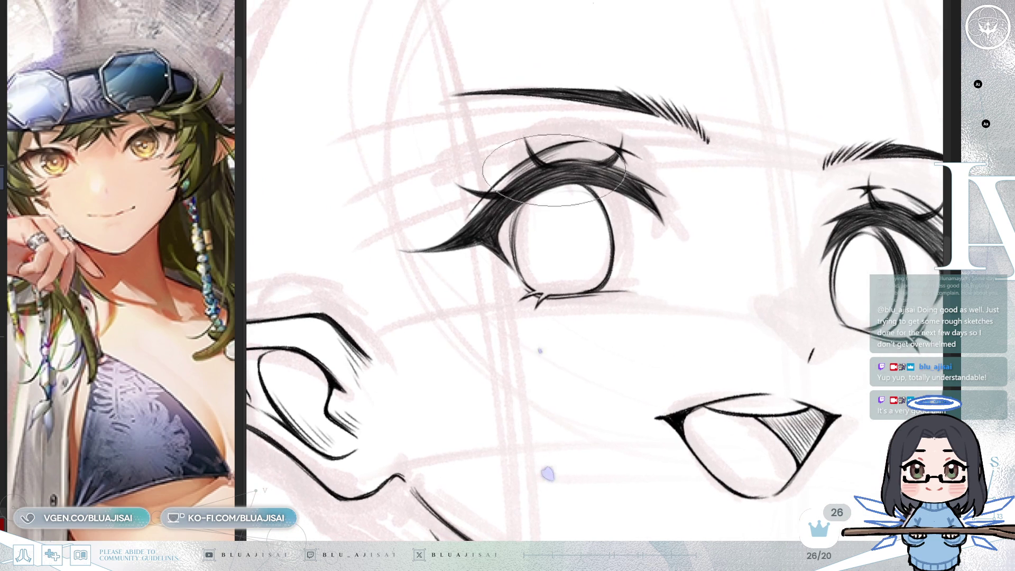
key(p)
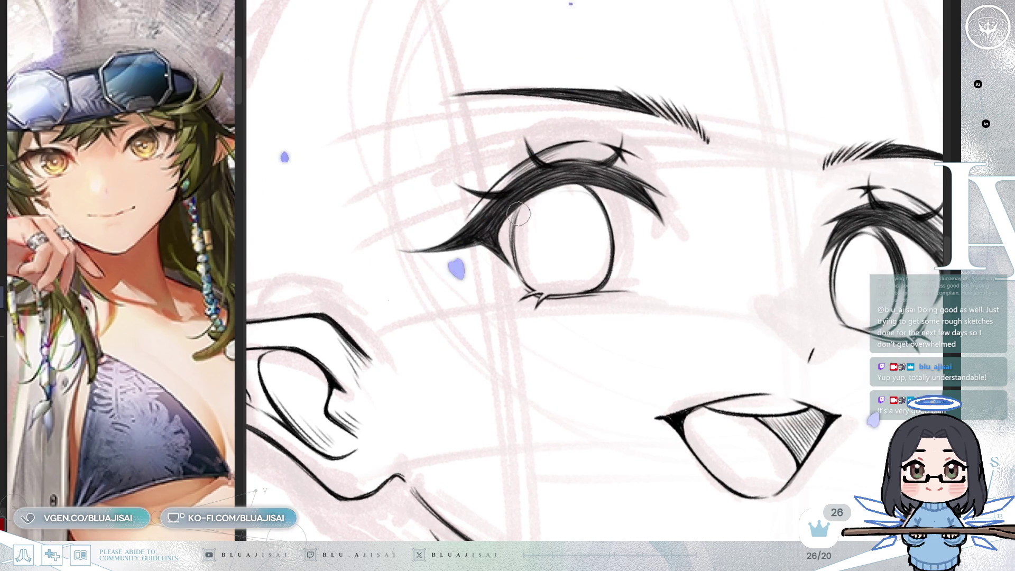
key(e)
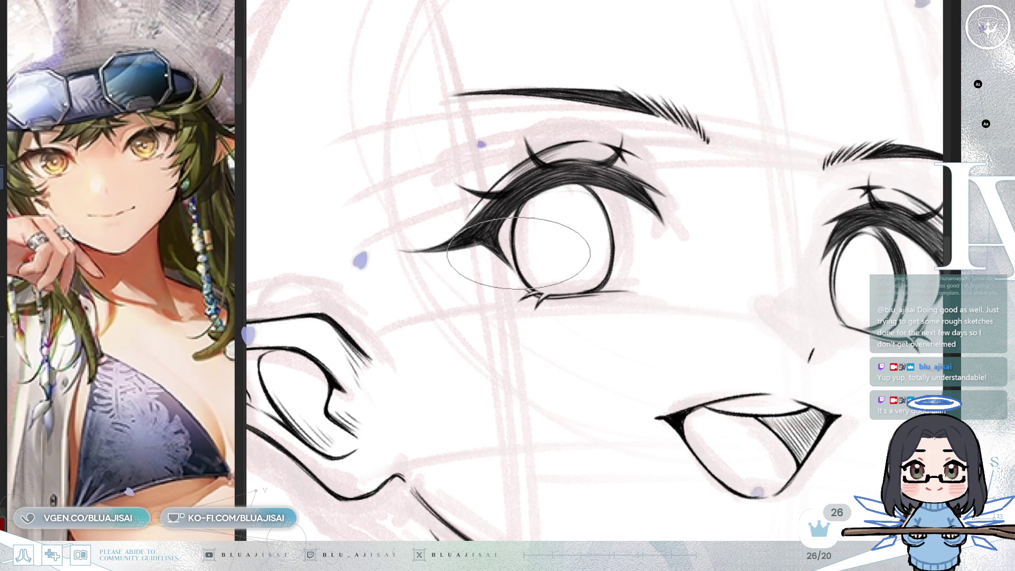
key(b)
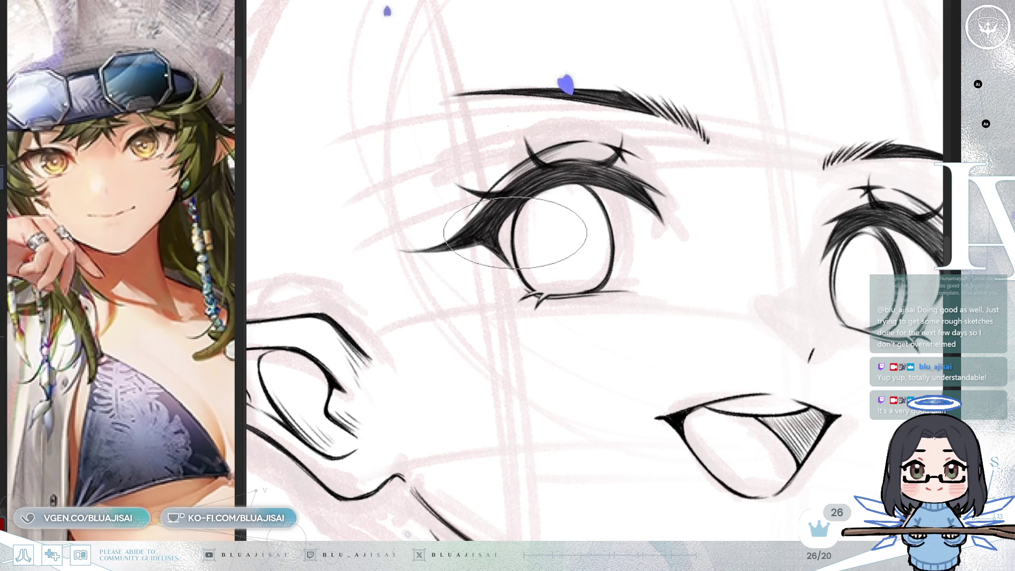
key(ctrl+minus)
key(h)
drag(661, 209, 788, 218)
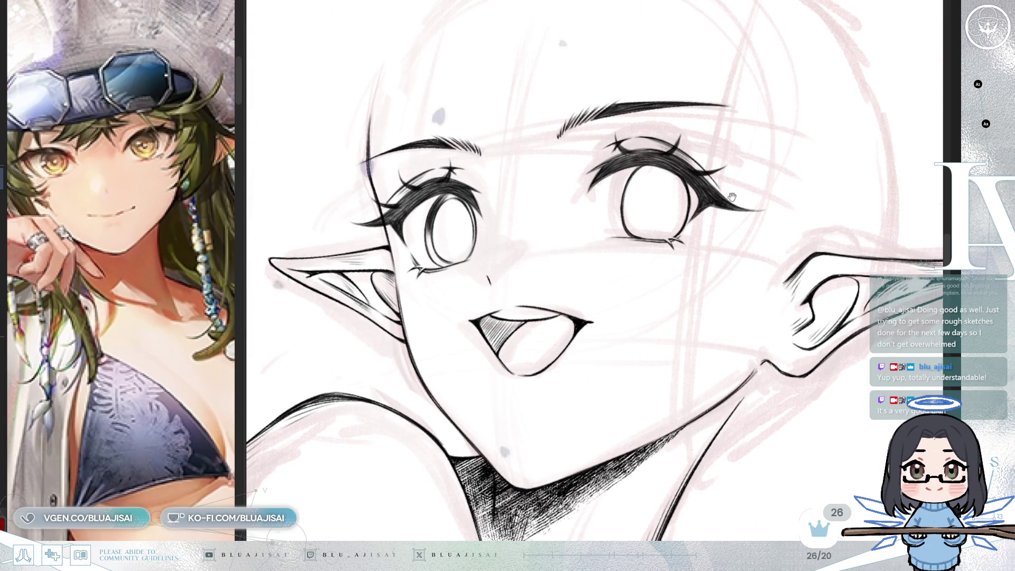
Step: Add curved inner lines along the iris edges, checking the eye in a mirrored view
scroll(743, 172, up, 3)
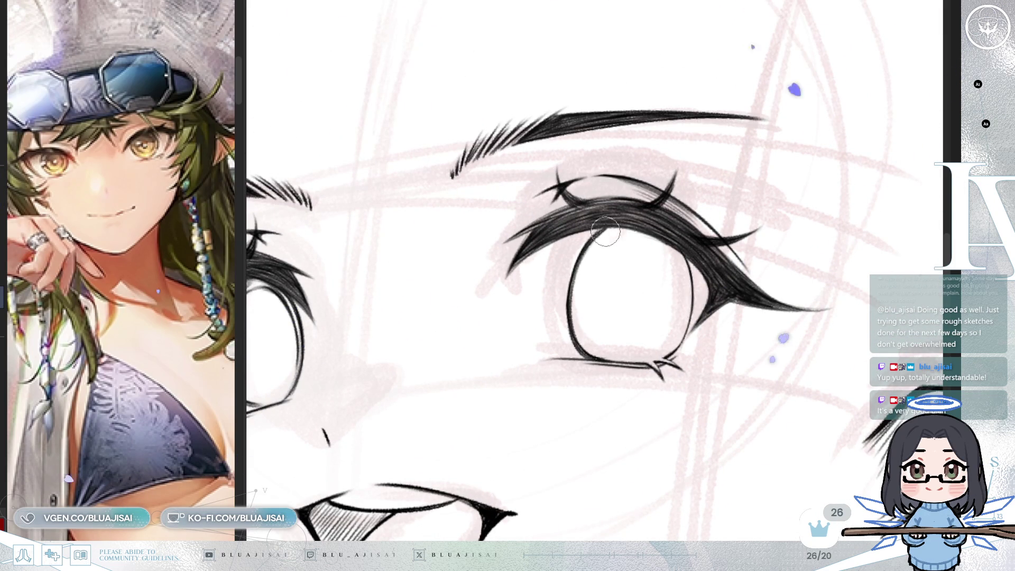
key(h)
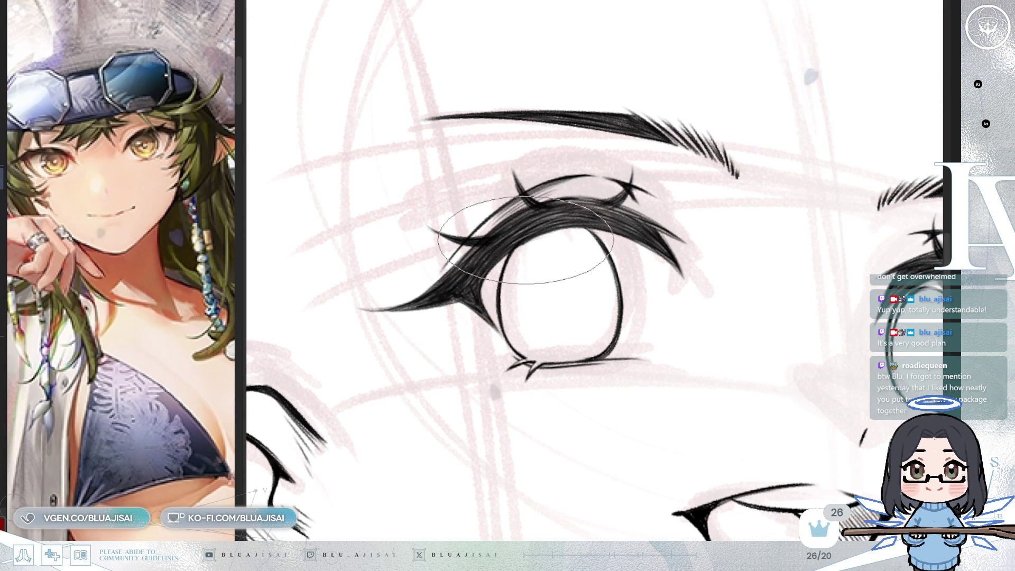
drag(513, 267, 521, 352)
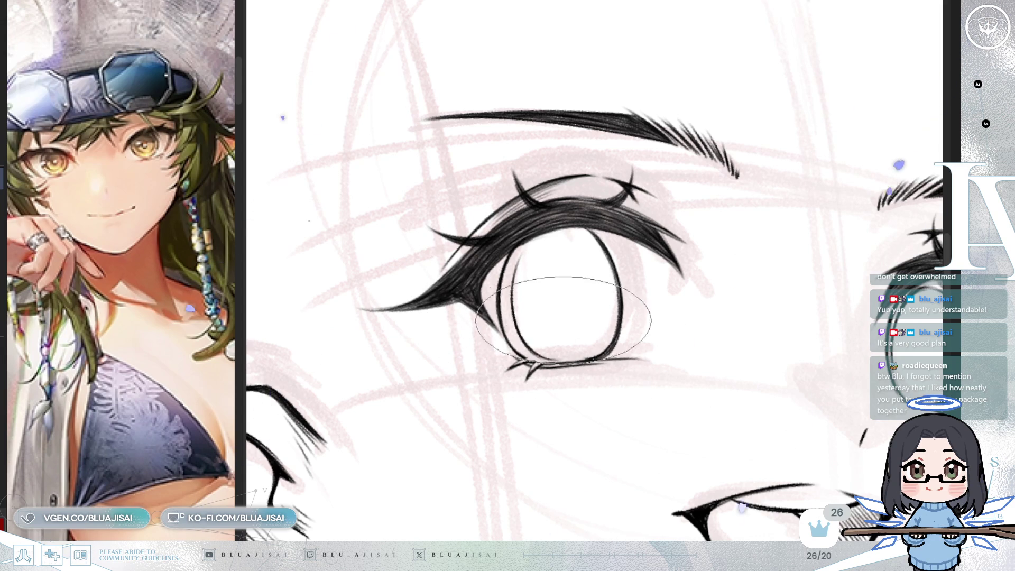
key(h)
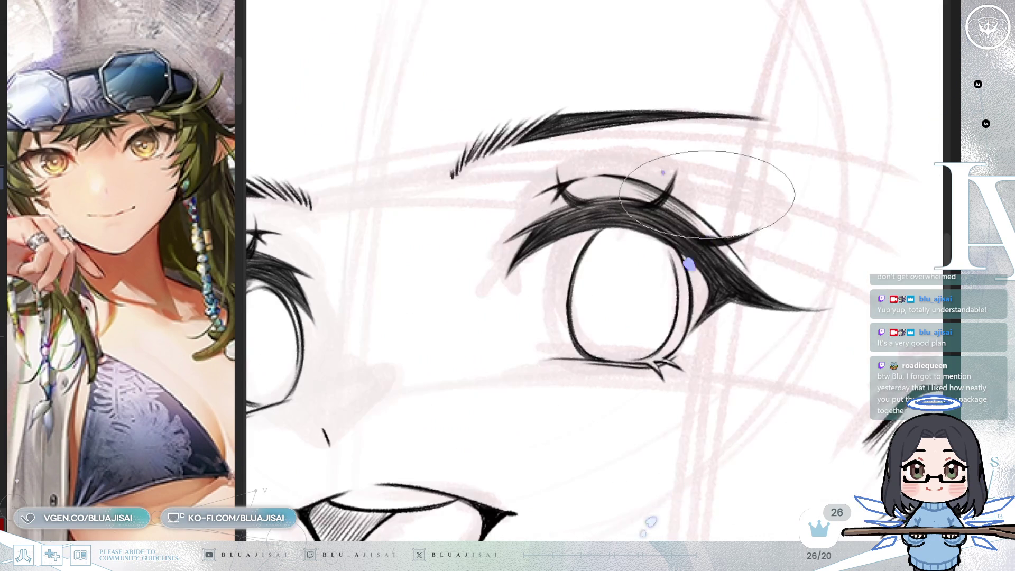
drag(606, 240, 590, 349)
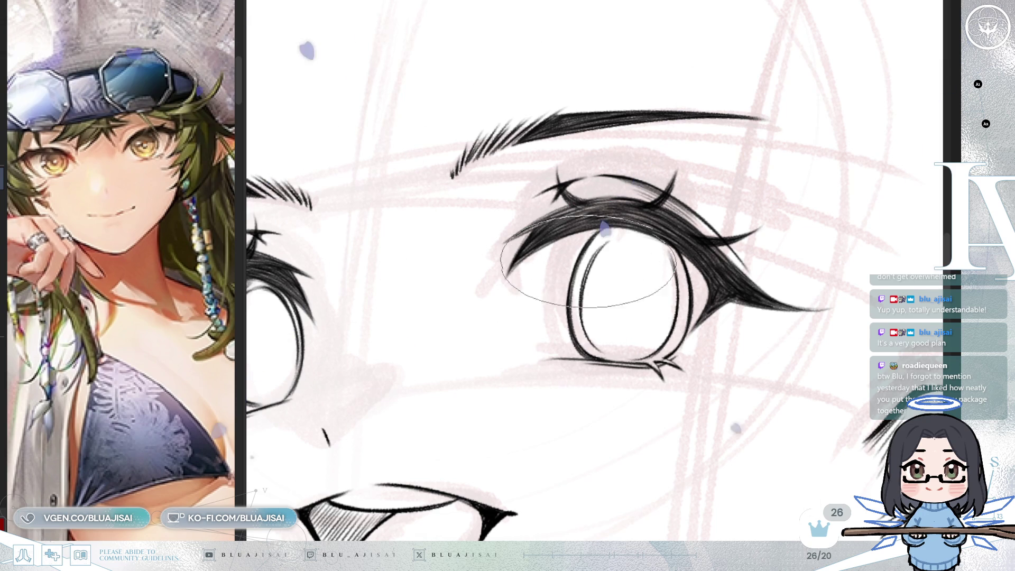
drag(589, 261, 584, 276)
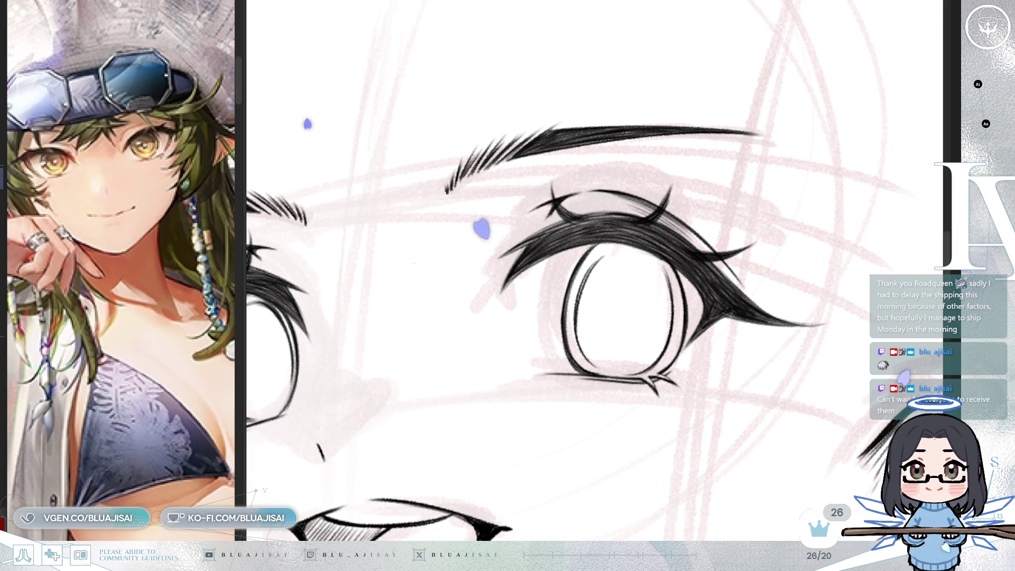
drag(490, 230, 666, 315)
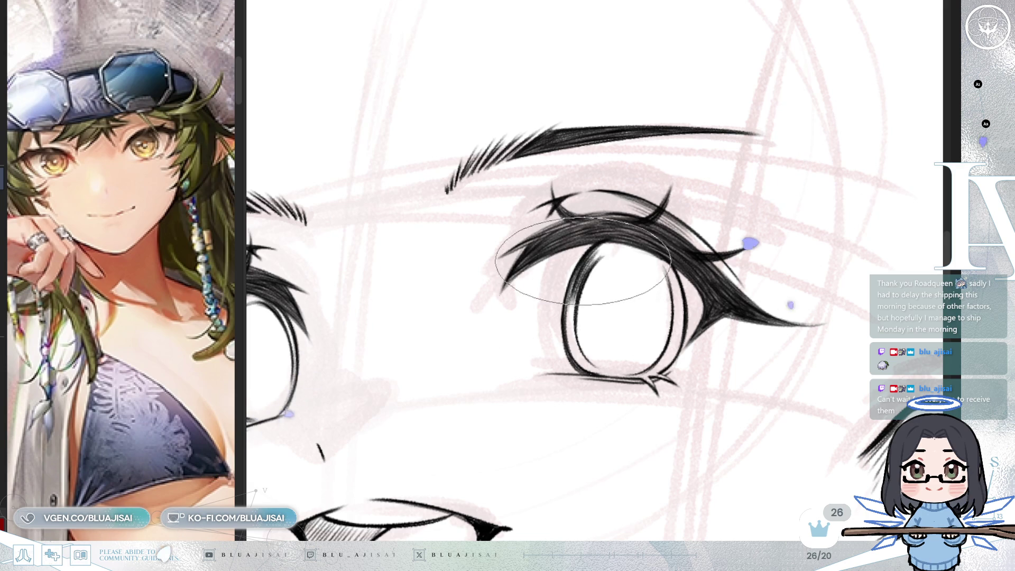
key(m)
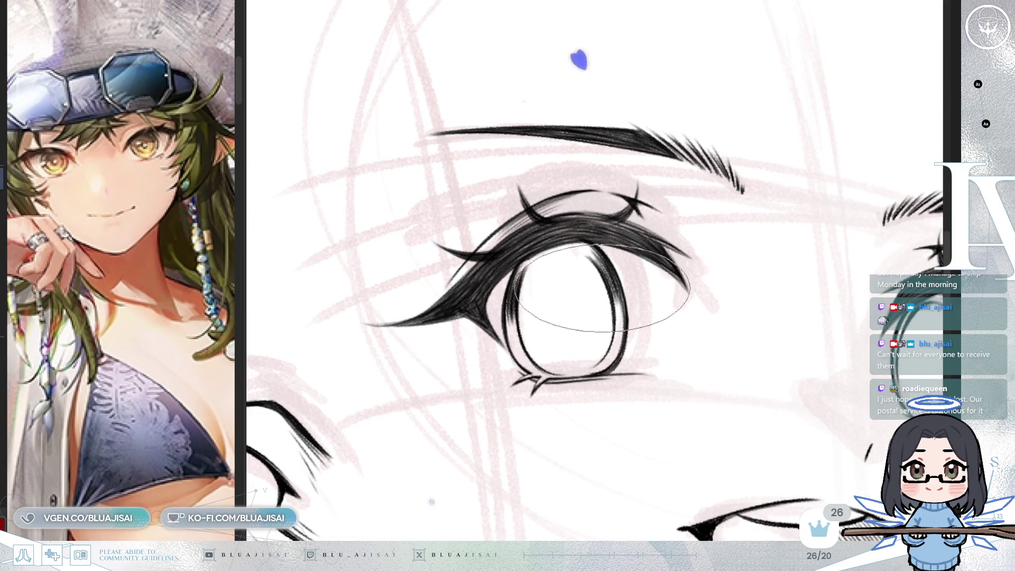
scroll(601, 260, down, 3)
scroll(599, 257, down, 3)
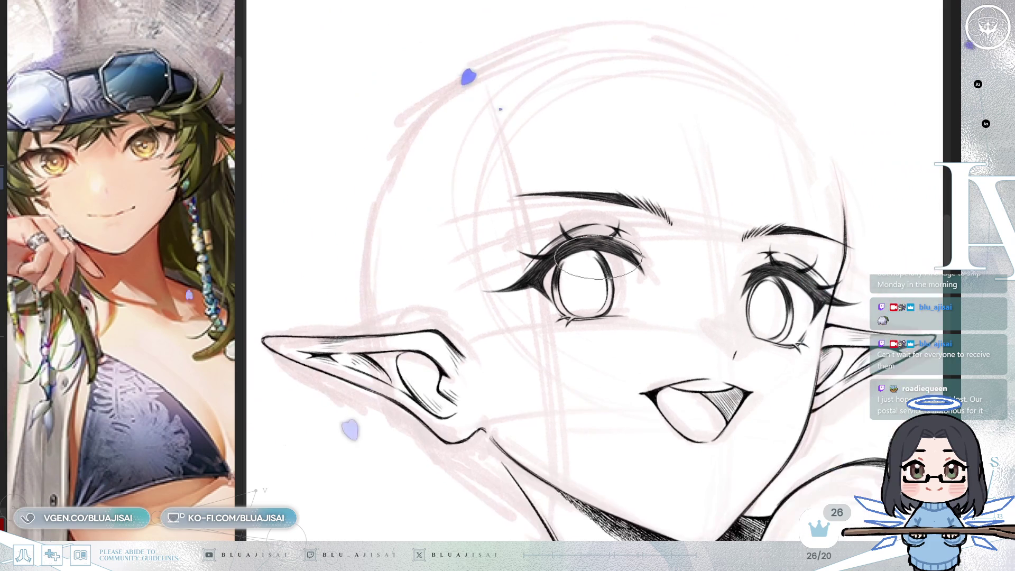
drag(710, 195, 772, 170)
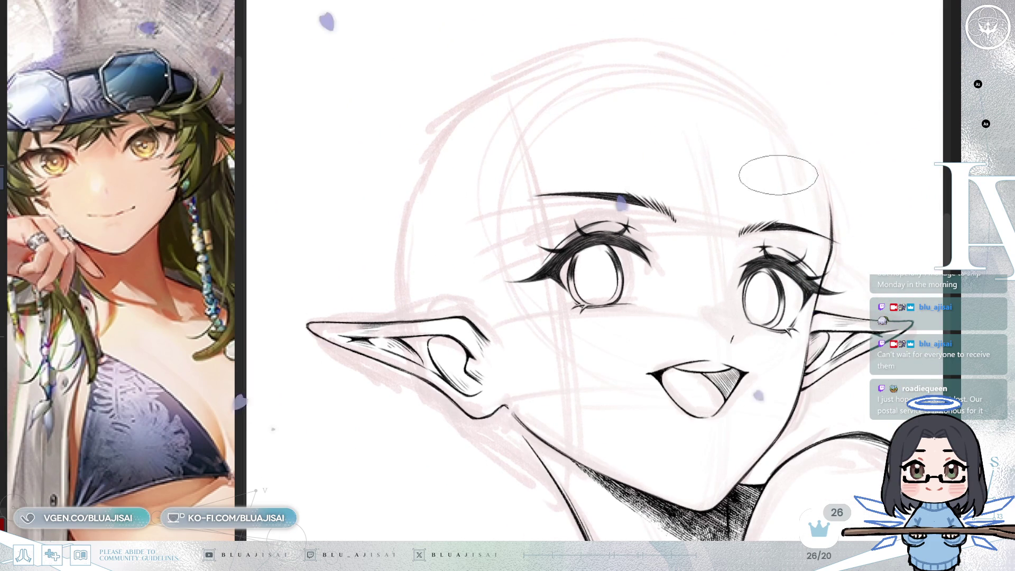
scroll(740, 190, up, 5)
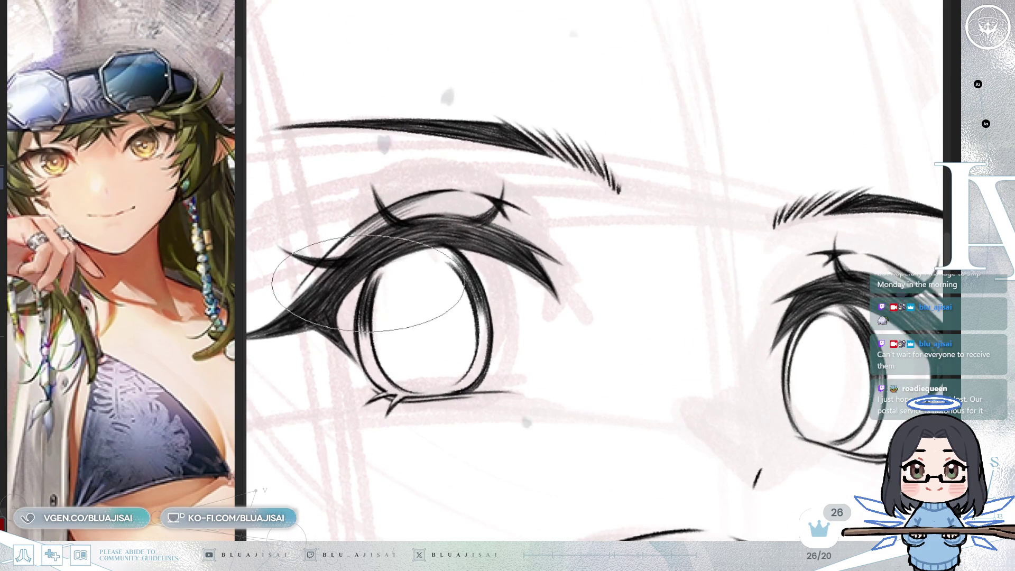
mouse_move(751, 222)
mouse_down()
mouse_move(596, 228)
mouse_move(804, 215)
mouse_move(737, 181)
mouse_up()
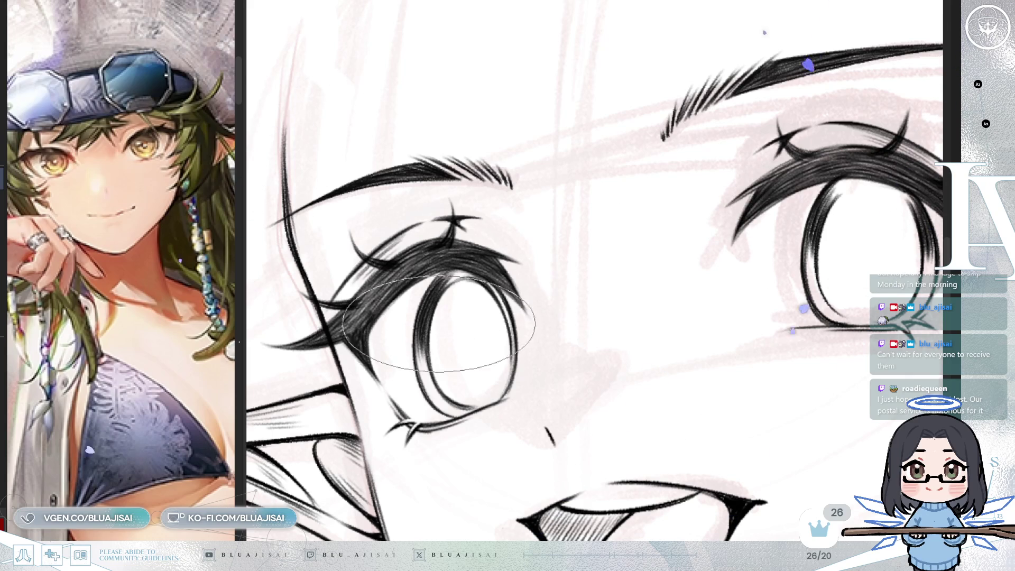
key(h)
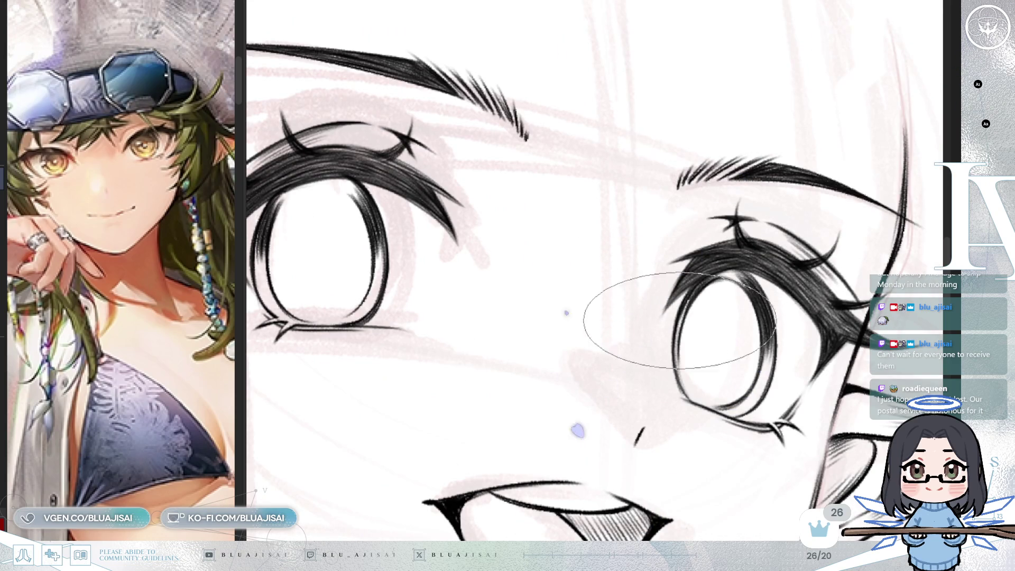
scroll(724, 326, down, 5)
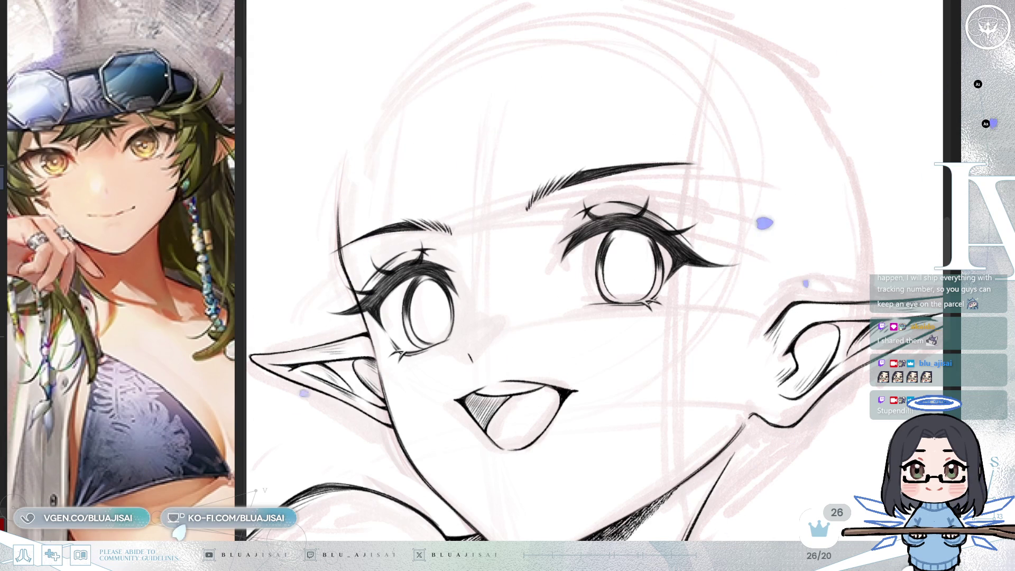
Step: Thicken both upper lash lines with dense dark hatching strokes
scroll(449, 222, up, 2)
mouse_move(608, 249)
mouse_down()
mouse_move(740, 244)
mouse_move(661, 254)
mouse_move(682, 238)
mouse_move(656, 254)
mouse_move(668, 247)
mouse_up()
mouse_move(447, 305)
mouse_down()
mouse_move(412, 304)
mouse_move(435, 307)
mouse_up()
mouse_move(698, 249)
mouse_down()
mouse_move(666, 248)
mouse_move(699, 244)
mouse_up()
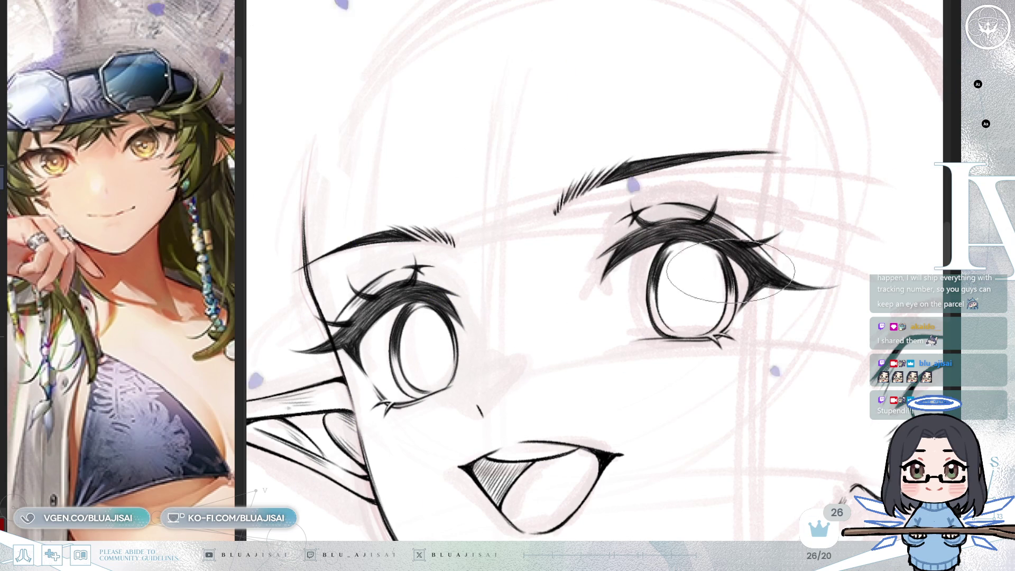
Step: Check symmetry in a mirrored view, then begin hatching horizontal streaks inside the left eye
scroll(740, 254, down, 2)
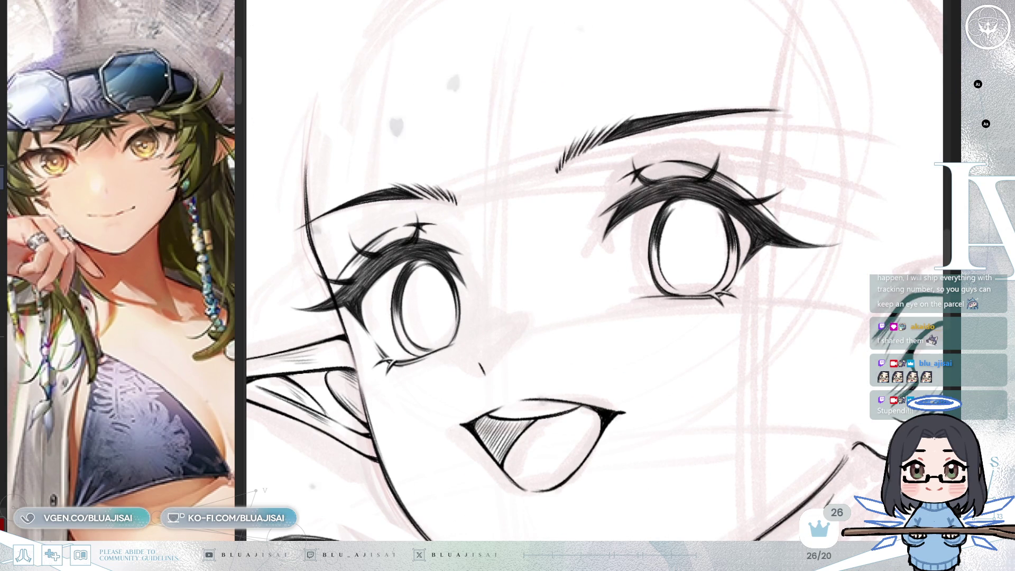
drag(510, 301, 585, 285)
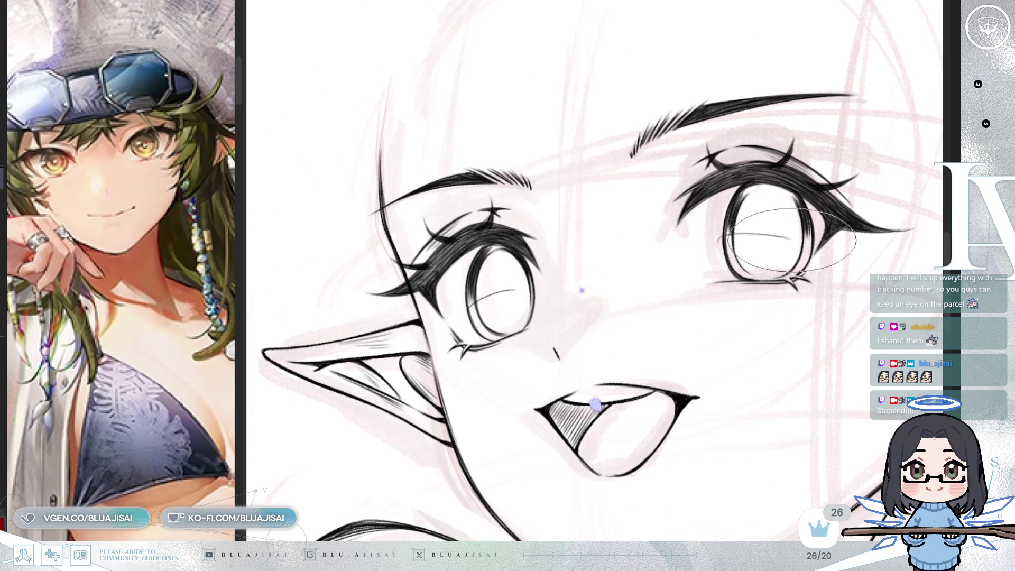
key(h)
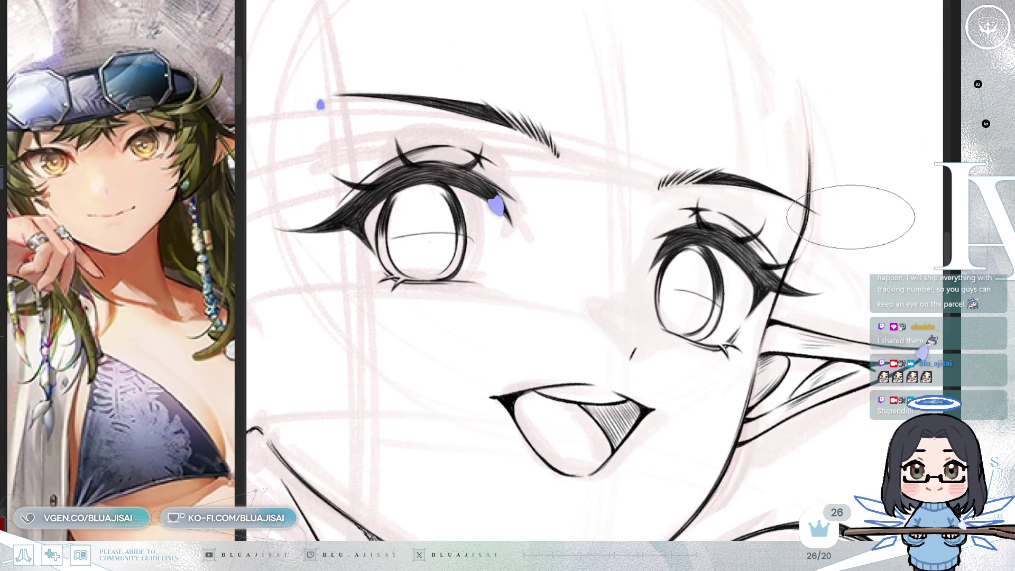
key(h)
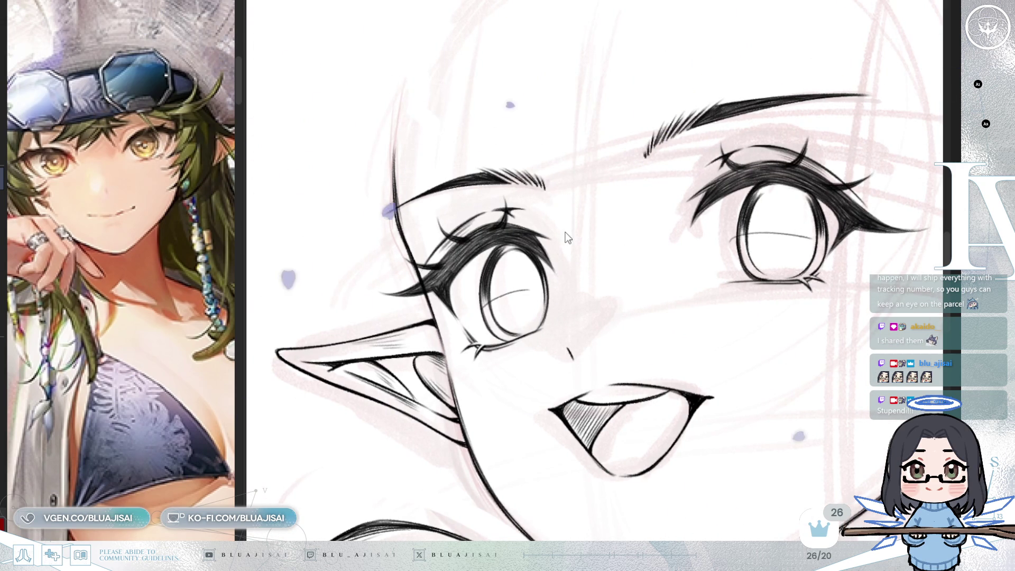
drag(578, 215, 536, 194)
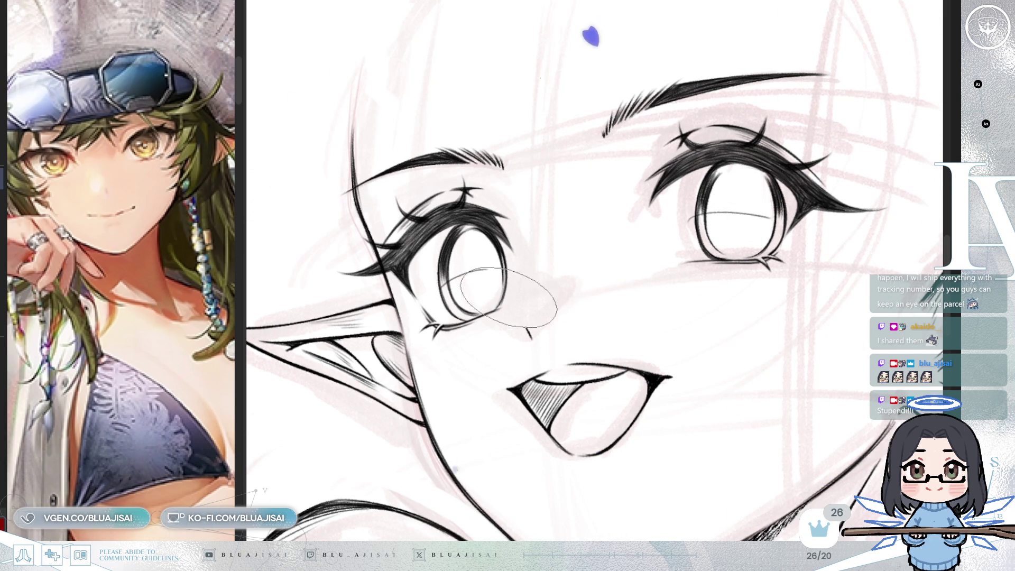
drag(441, 262, 505, 254)
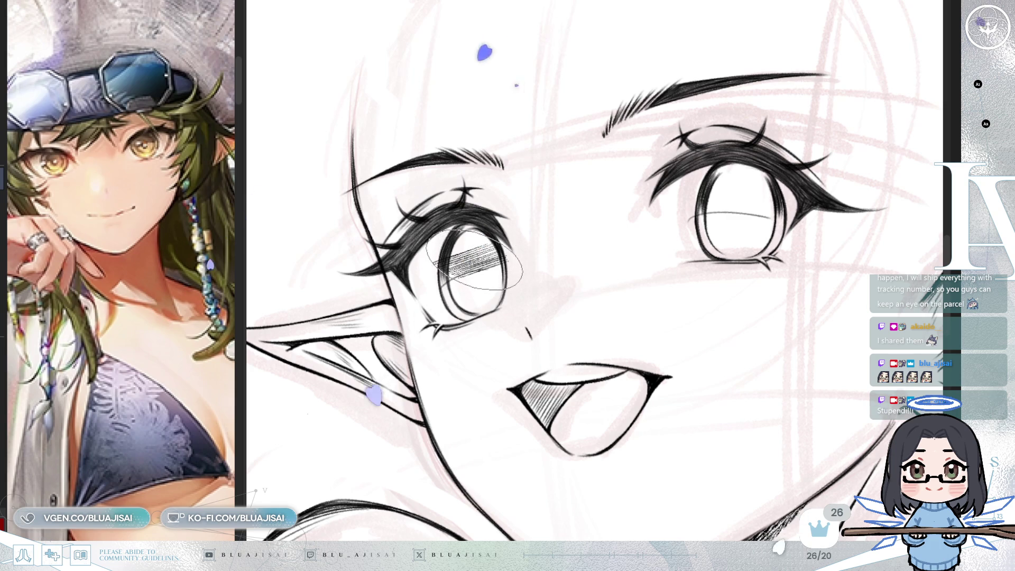
Step: Redo the left iris's dense upper streaks, then hatch the right iris's upper half
key(ctrl+z)
mouse_move(462, 263)
mouse_down()
mouse_move(497, 258)
mouse_move(476, 249)
mouse_move(454, 258)
mouse_move(462, 251)
mouse_up()
drag(479, 241, 502, 235)
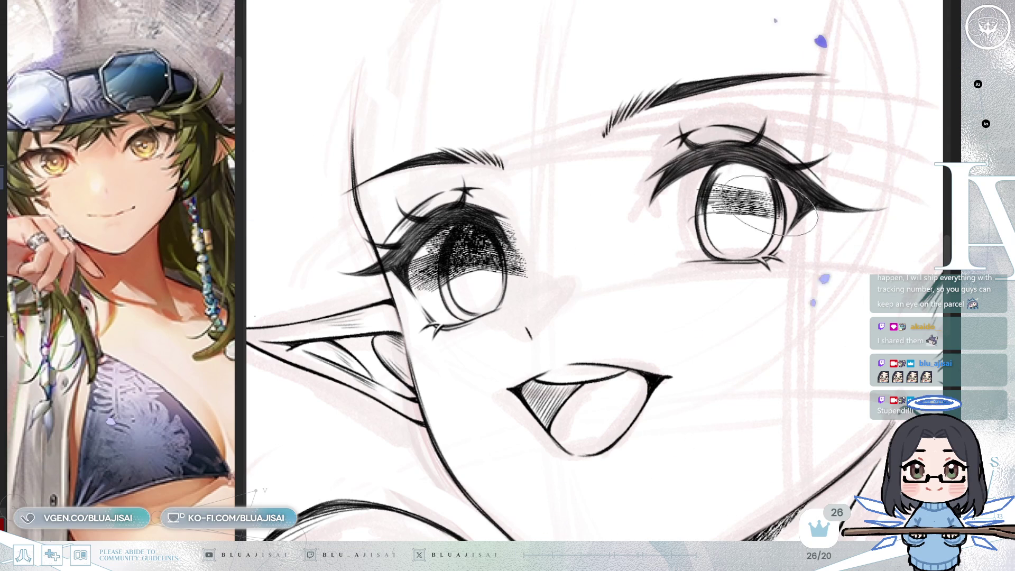
mouse_move(761, 178)
mouse_down()
mouse_move(751, 169)
mouse_move(685, 193)
mouse_move(761, 180)
mouse_move(778, 207)
mouse_move(764, 212)
mouse_move(756, 198)
mouse_up()
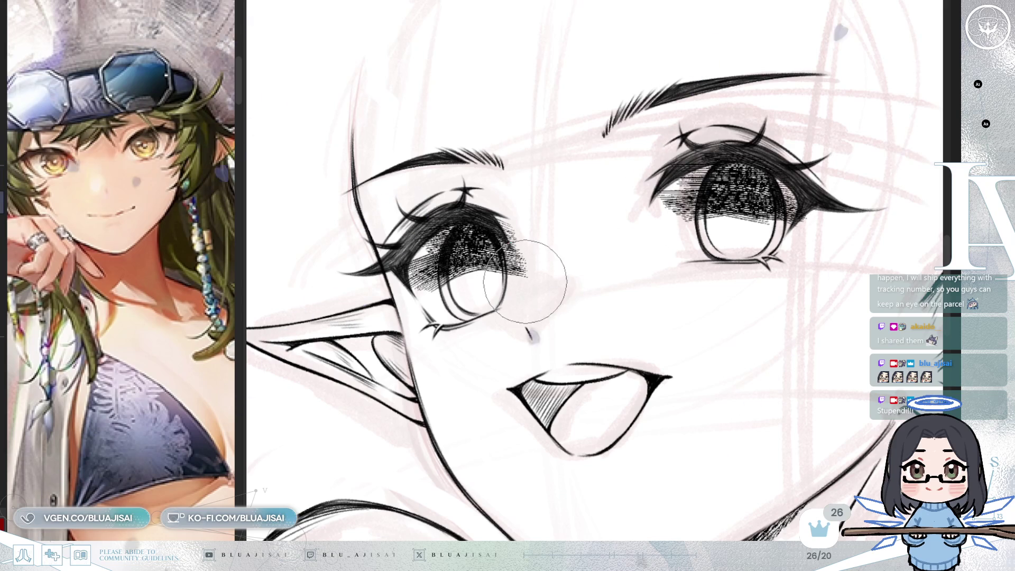
key(h)
scroll(748, 113, up, 3)
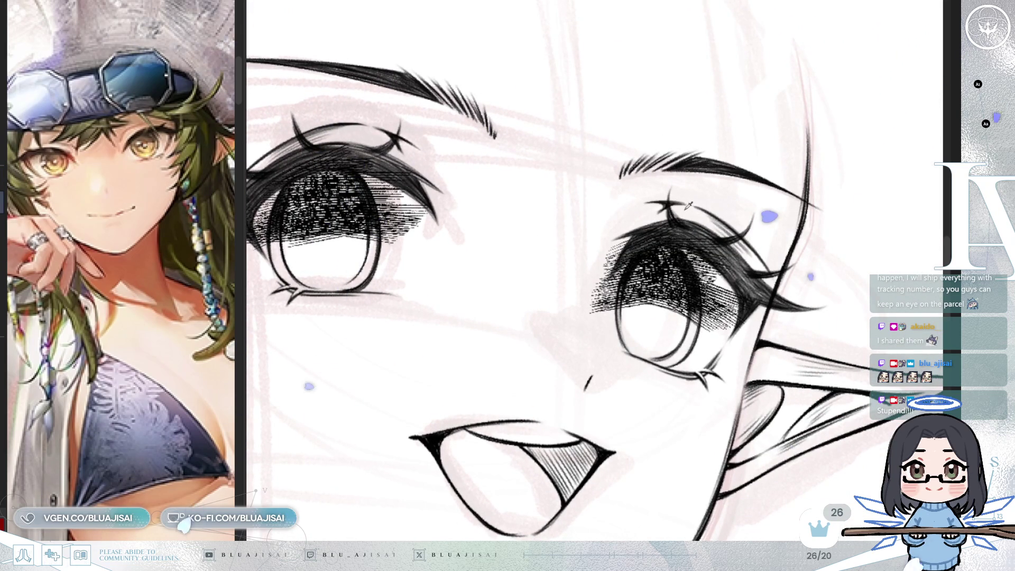
Step: Erase the hatching that spills outside the first iris outline, including the fine strokes left of it
scroll(640, 213, up, 2)
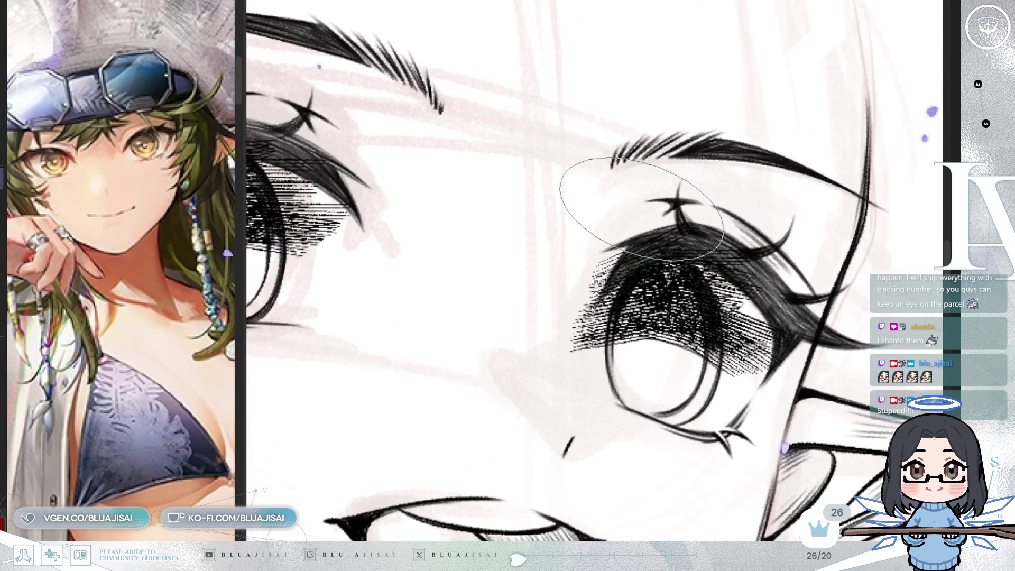
scroll(651, 220, down, 2)
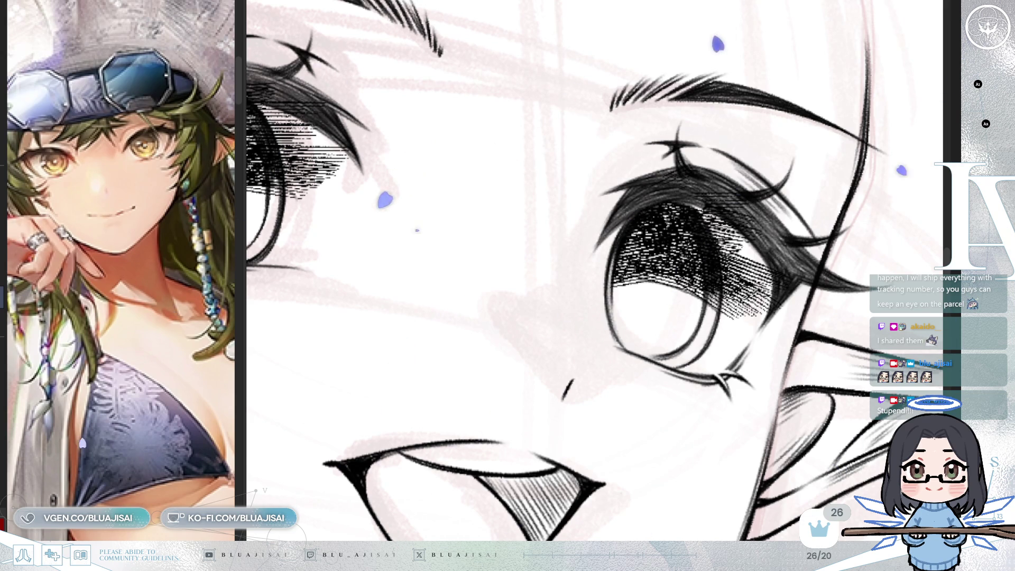
key(h)
drag(920, 156, 901, 186)
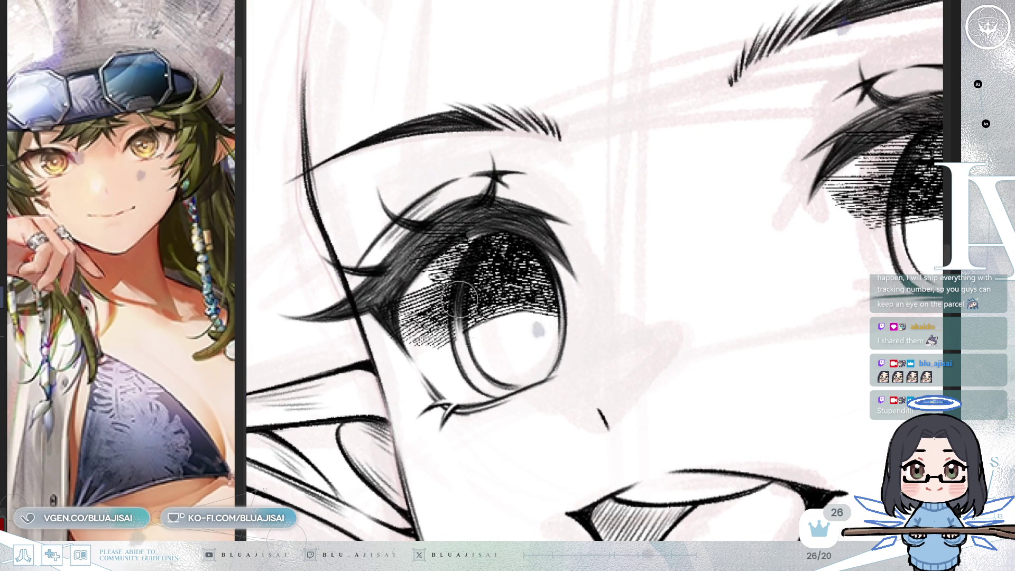
mouse_move(459, 283)
mouse_down()
mouse_move(450, 314)
mouse_move(443, 297)
mouse_move(455, 264)
mouse_move(505, 218)
mouse_move(426, 260)
mouse_move(398, 258)
mouse_up()
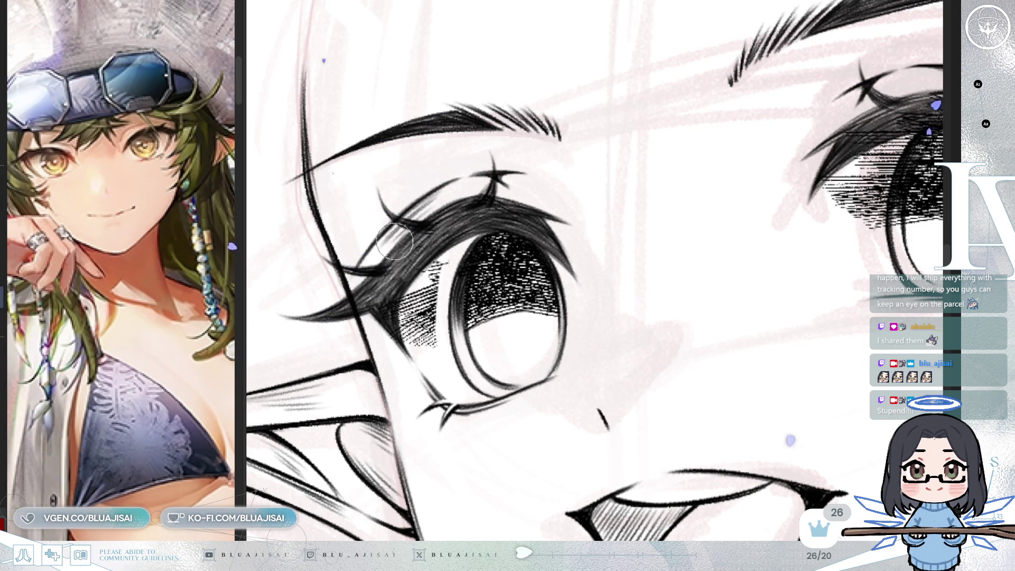
drag(437, 276, 438, 293)
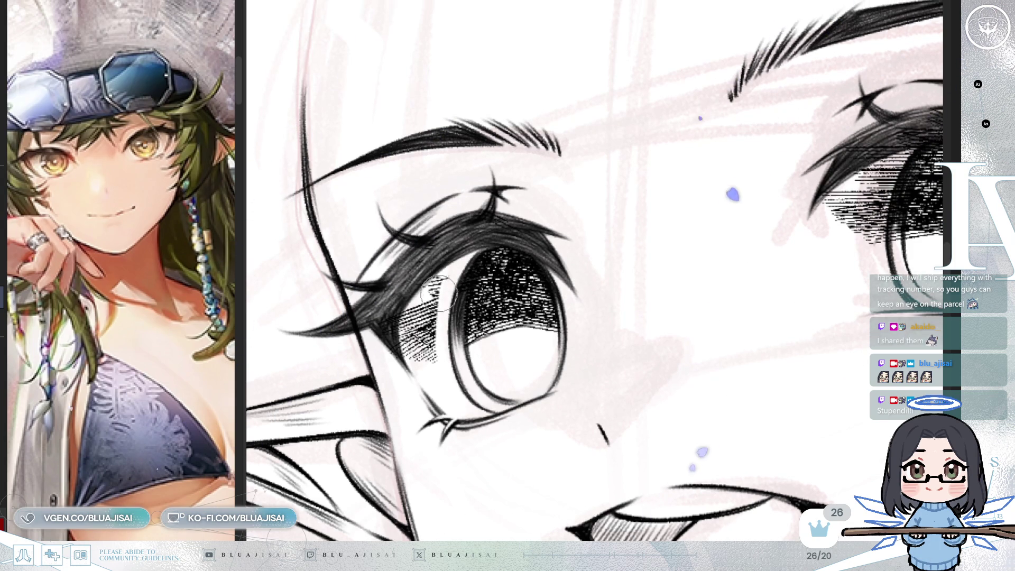
drag(458, 247, 500, 226)
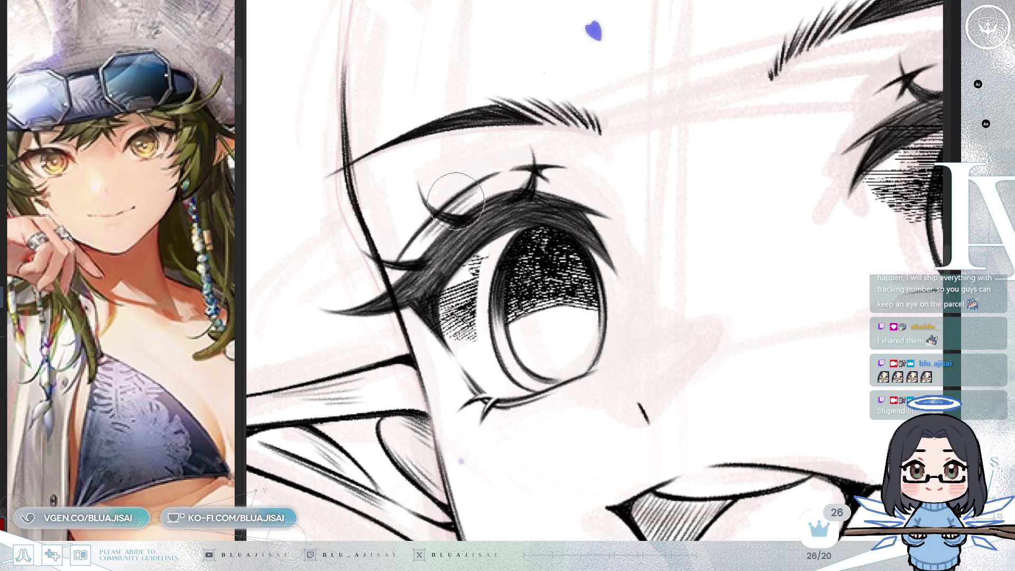
mouse_move(410, 325)
mouse_down()
mouse_move(492, 232)
mouse_move(472, 330)
mouse_move(293, 284)
mouse_up()
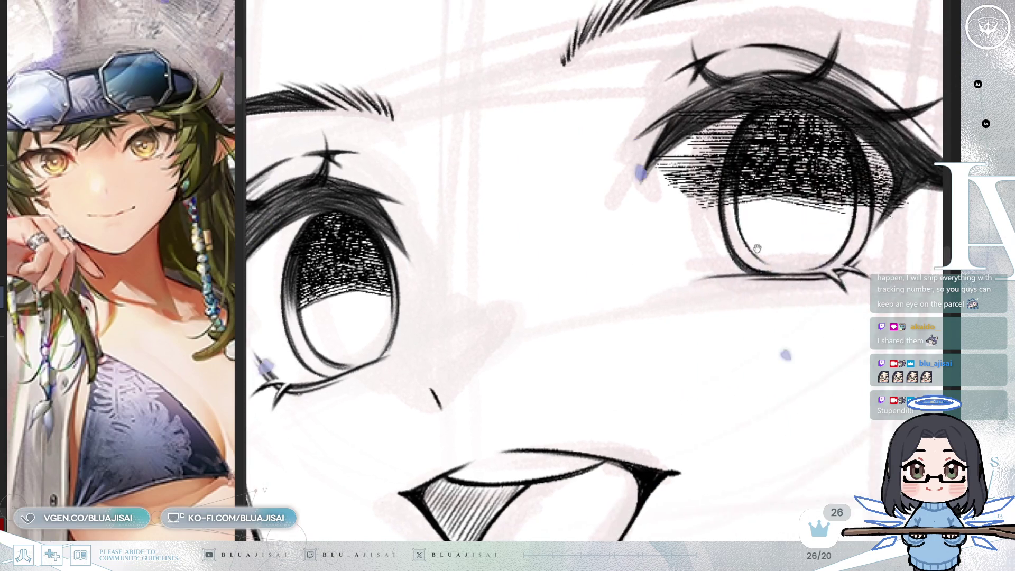
Step: Erase the leftover hatching just outside the other eye's iris outline, with the view mirrored and rotated
scroll(569, 317, up, 3)
mouse_move(528, 283)
mouse_down()
mouse_move(515, 275)
mouse_move(519, 254)
mouse_move(449, 297)
mouse_move(466, 313)
mouse_move(507, 306)
mouse_up()
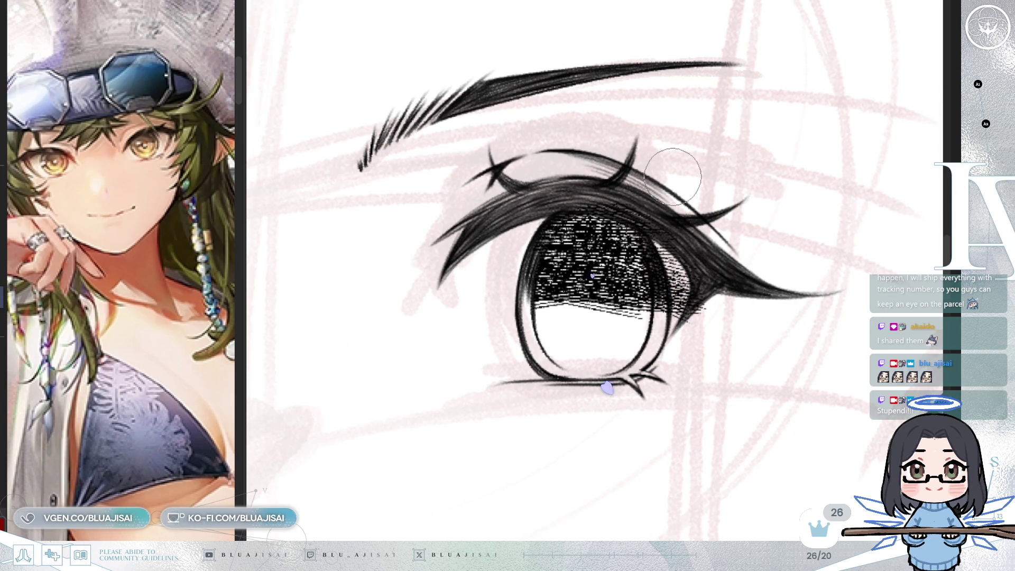
key(h)
key(minus)
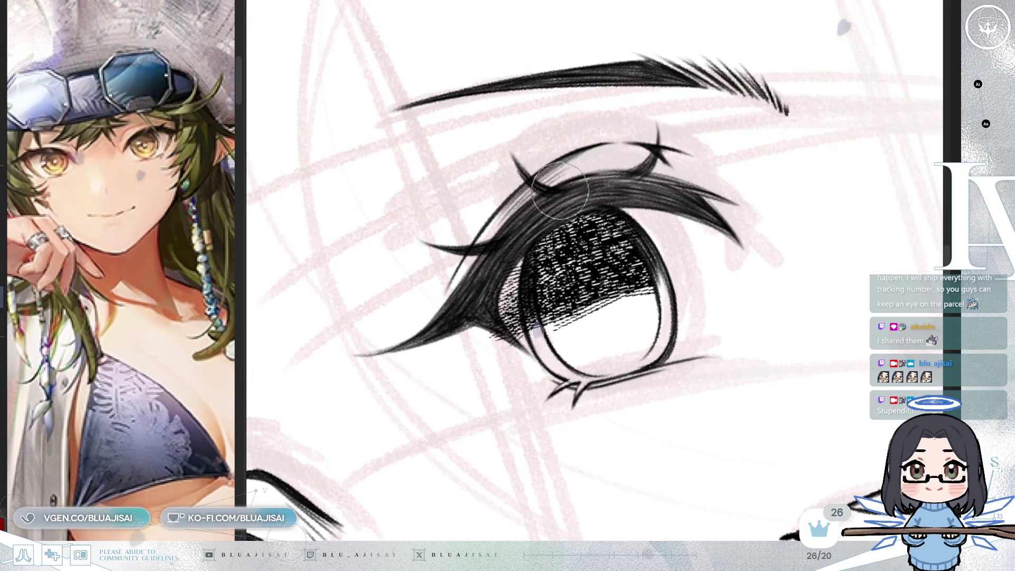
mouse_move(487, 318)
mouse_down()
mouse_move(518, 265)
mouse_move(525, 329)
mouse_up()
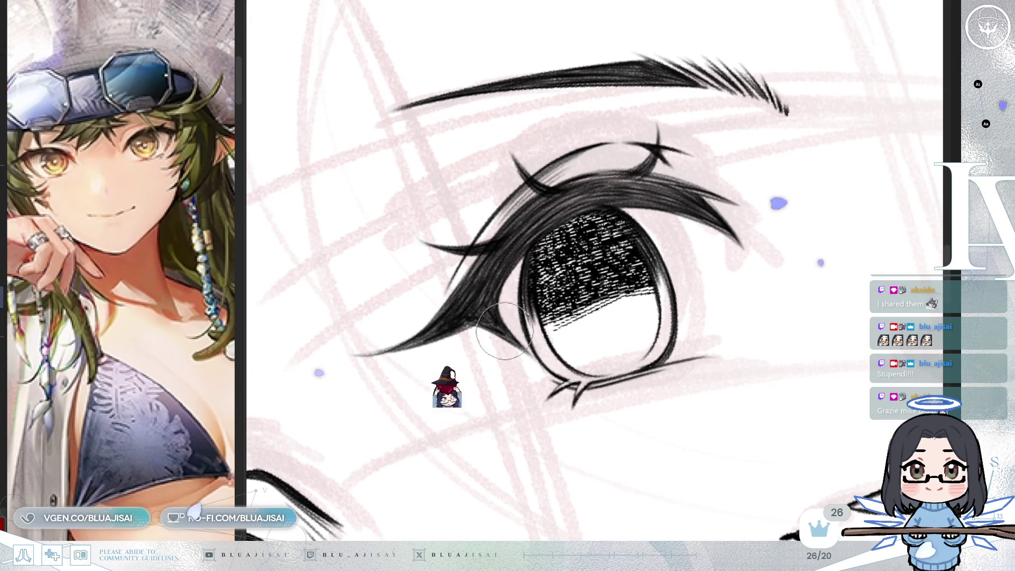
scroll(656, 286, down, 6)
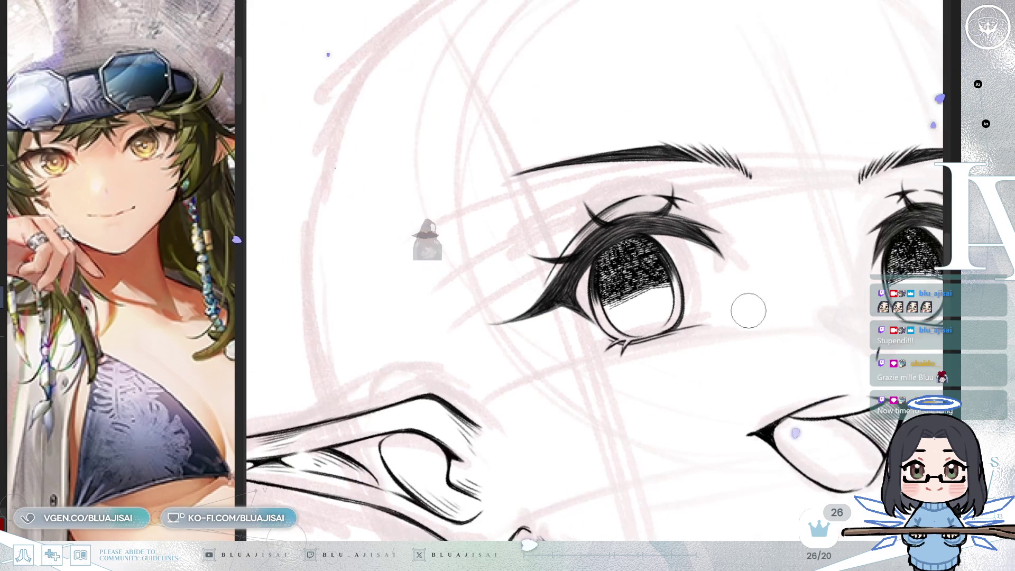
Step: Tilt the canvas slightly clockwise, flip it horizontally and zoom in on the eyes and mouth
drag(712, 315, 697, 312)
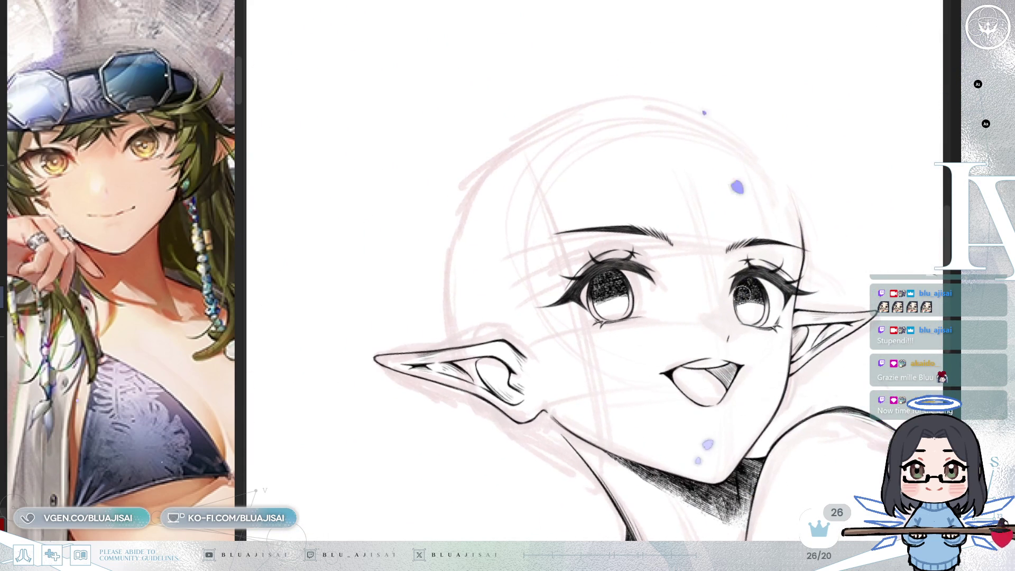
drag(541, 482, 596, 24)
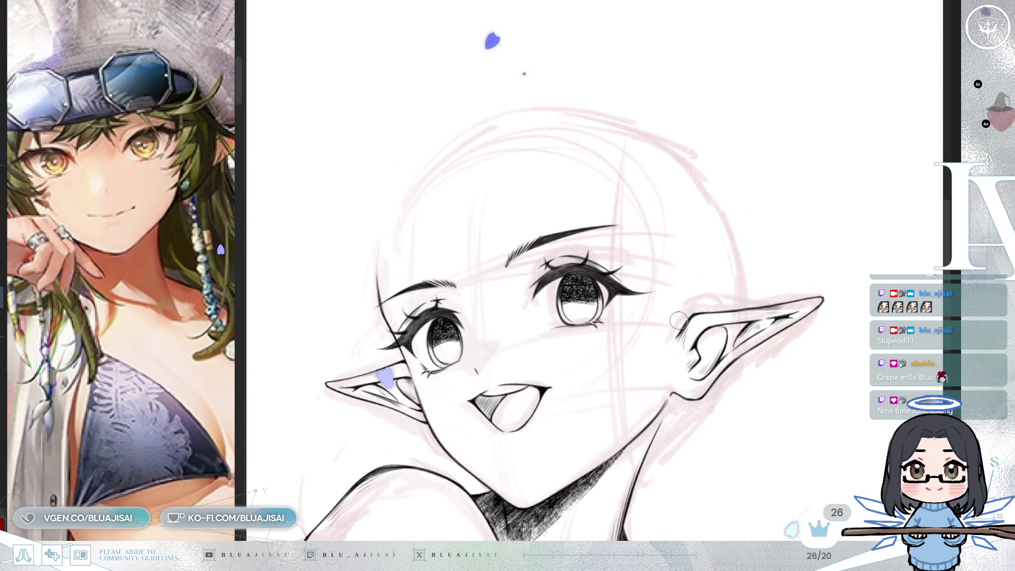
key(h)
scroll(578, 359, up, 3)
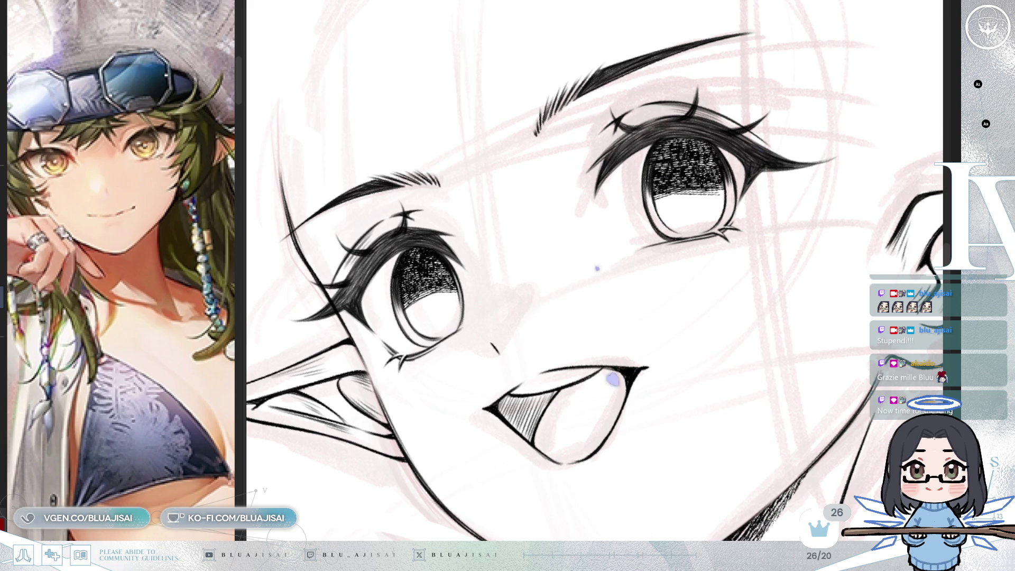
Step: Stroke thick dark lashes along the upper eyelid beside the pointed ear, leaving soft white streaks
drag(534, 358, 467, 454)
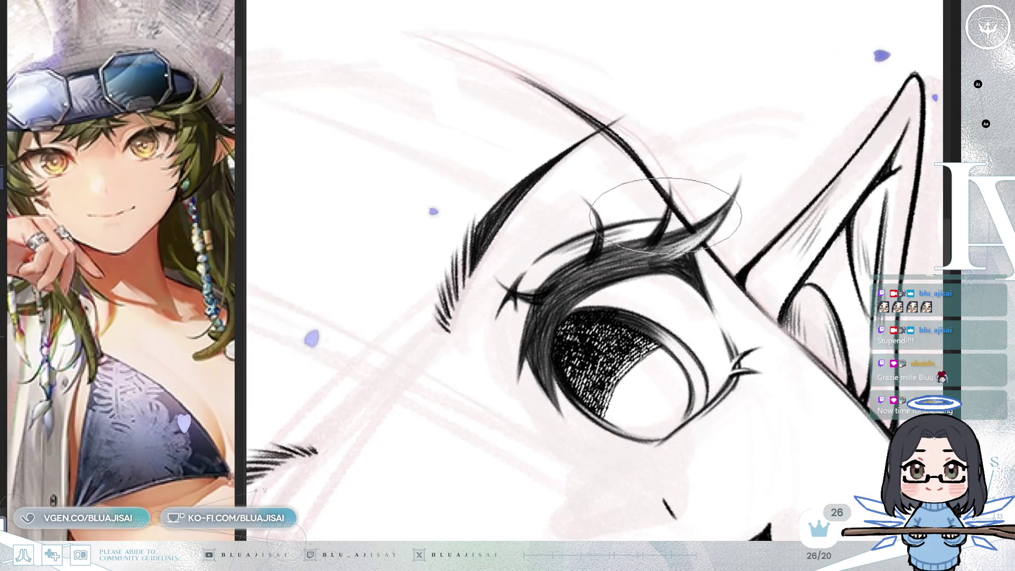
mouse_move(576, 254)
mouse_down()
mouse_move(703, 244)
mouse_move(639, 257)
mouse_move(593, 243)
mouse_up()
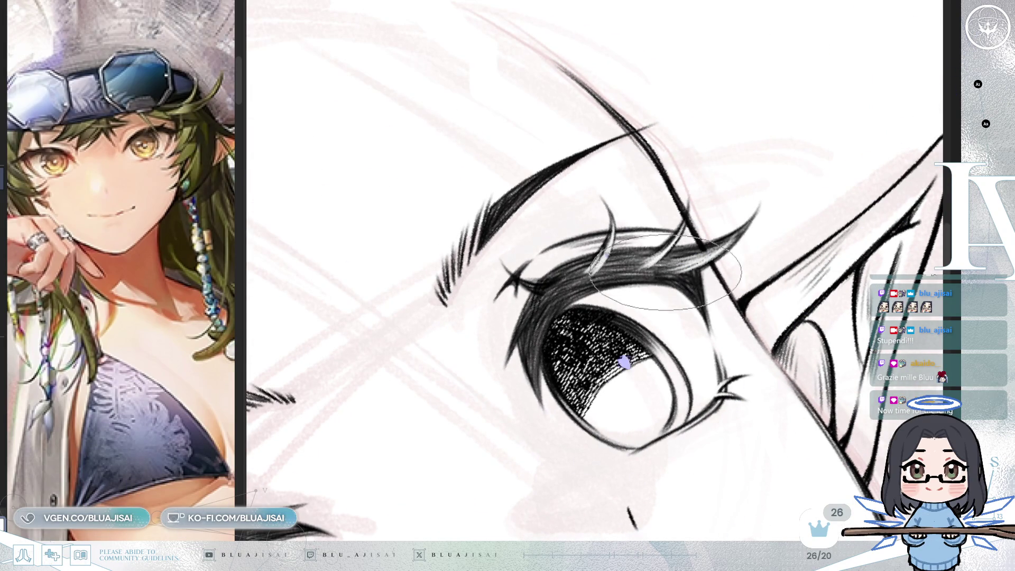
mouse_move(673, 269)
mouse_down()
mouse_move(600, 214)
mouse_move(591, 270)
mouse_up()
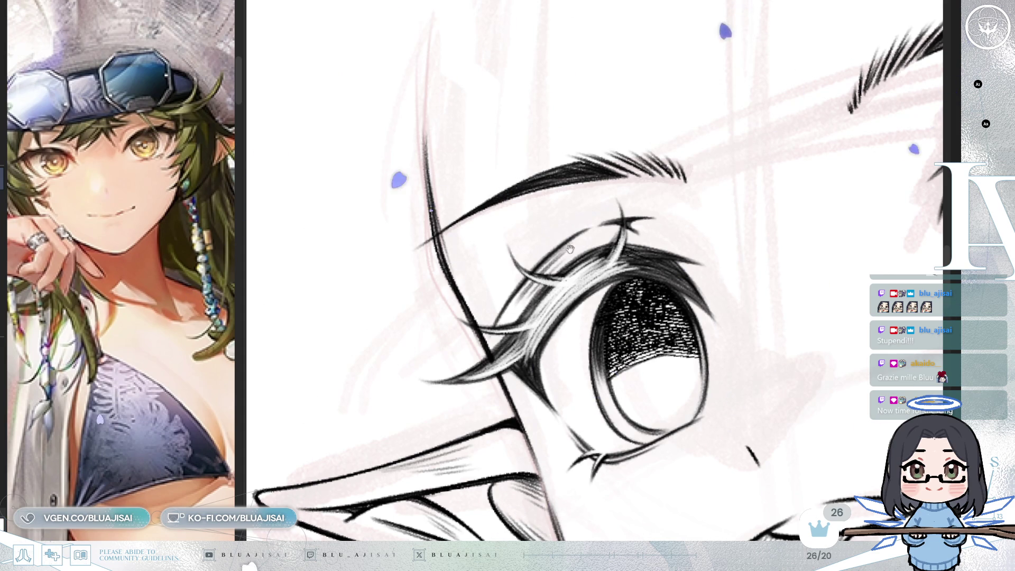
scroll(538, 312, up, 1)
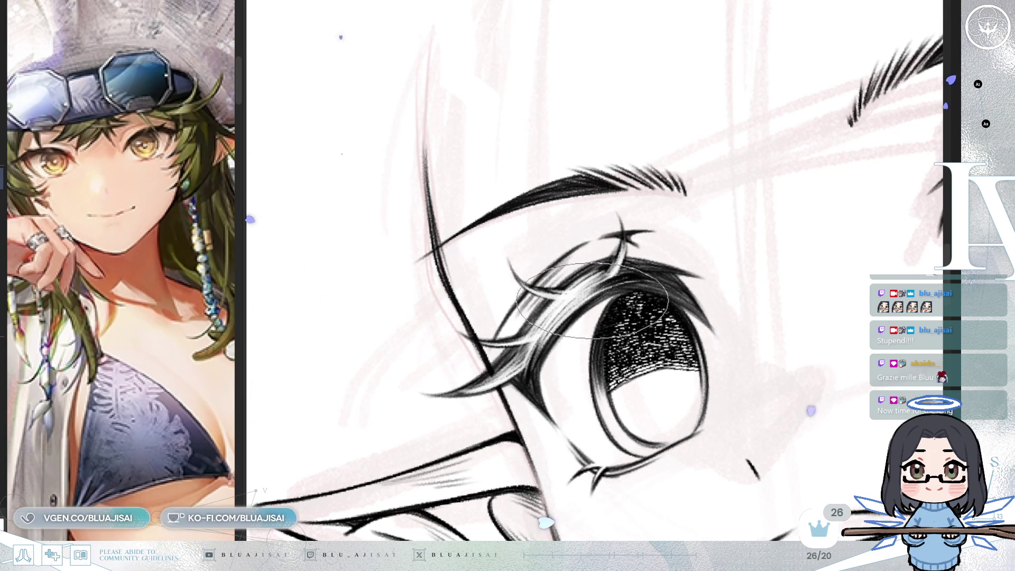
drag(593, 300, 586, 300)
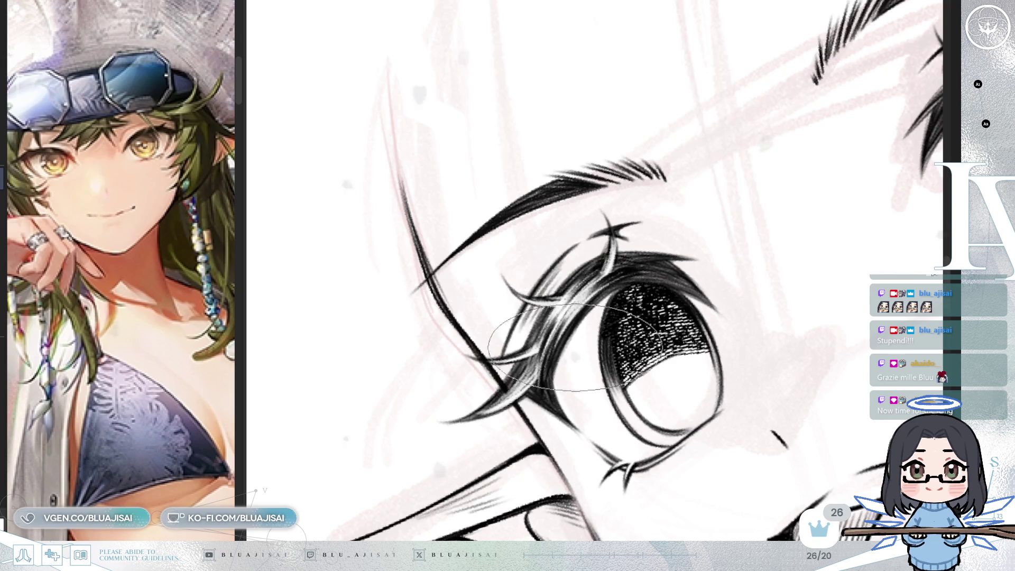
key(ctrl+minus)
key(minus)
Step: Zoom onto the second eye and ink heavy flicked upper lashes broken by pale highlight streaks
key(h)
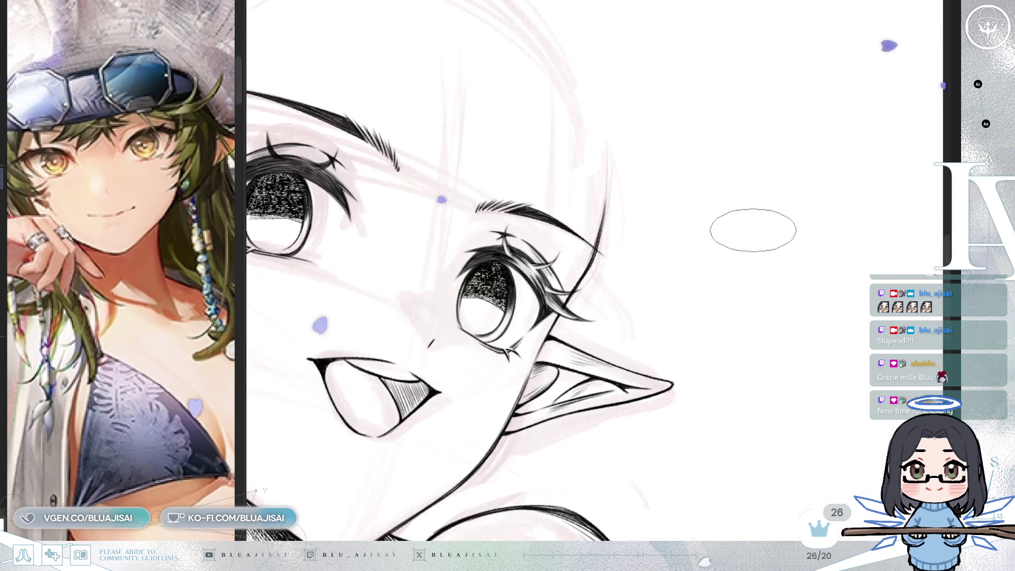
key(minus)
key(minus)
key(minus)
mouse_move(586, 326)
mouse_down()
mouse_move(738, 271)
mouse_move(769, 277)
mouse_up()
key(ctrl+plus)
key(ctrl+plus)
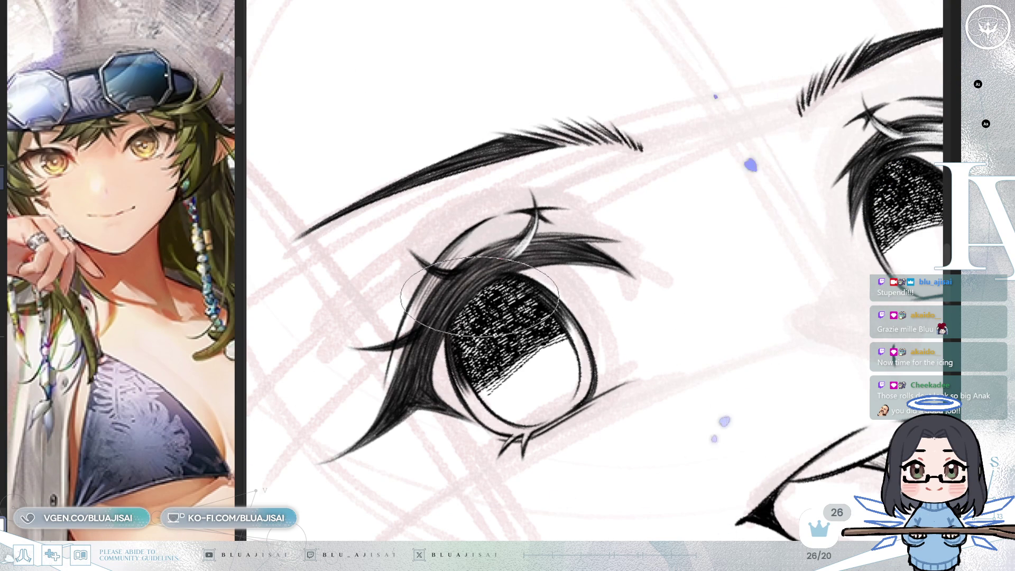
mouse_move(499, 249)
mouse_down()
mouse_move(624, 200)
mouse_move(699, 210)
mouse_move(641, 292)
mouse_up()
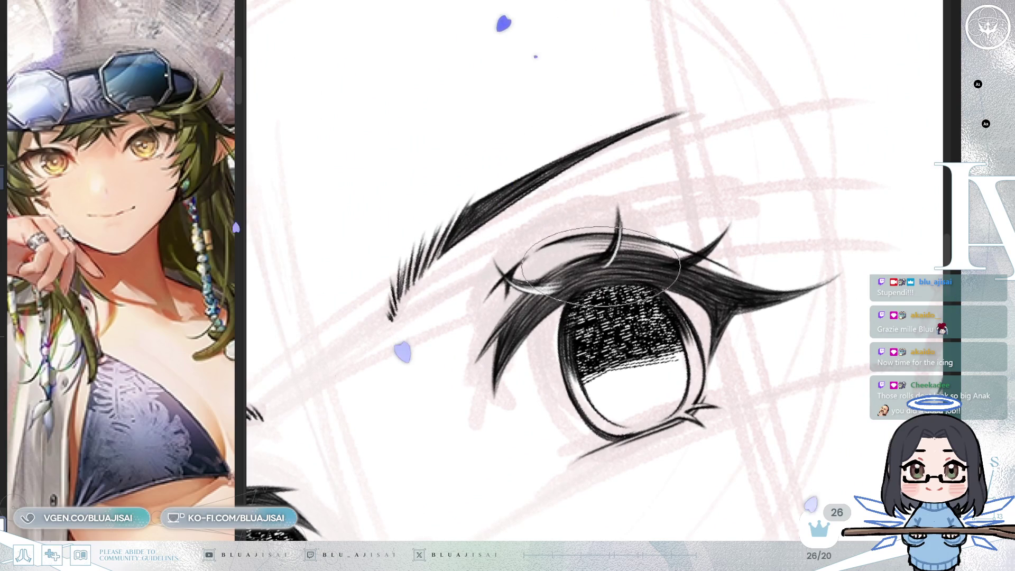
drag(666, 251, 689, 203)
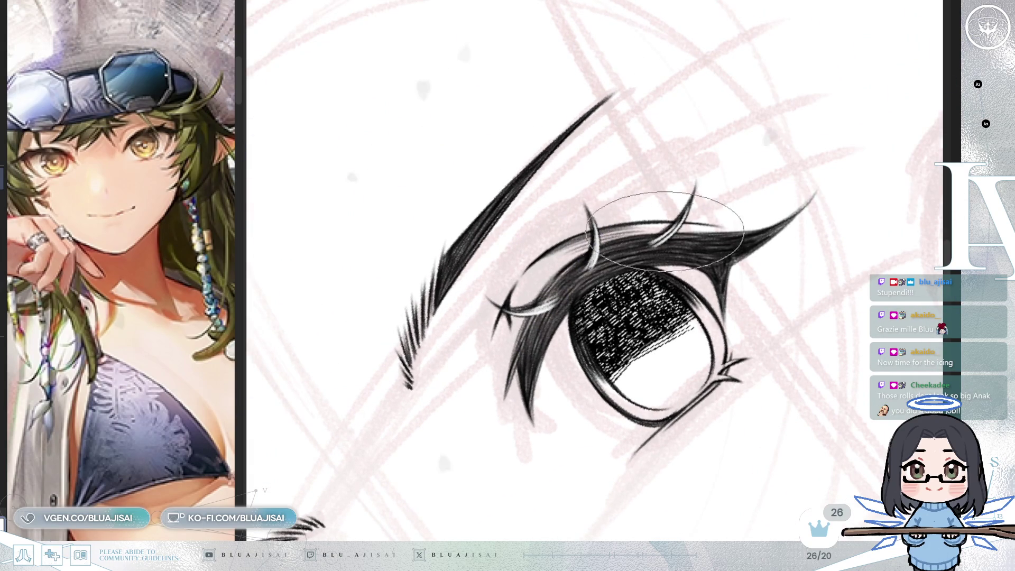
key(minus)
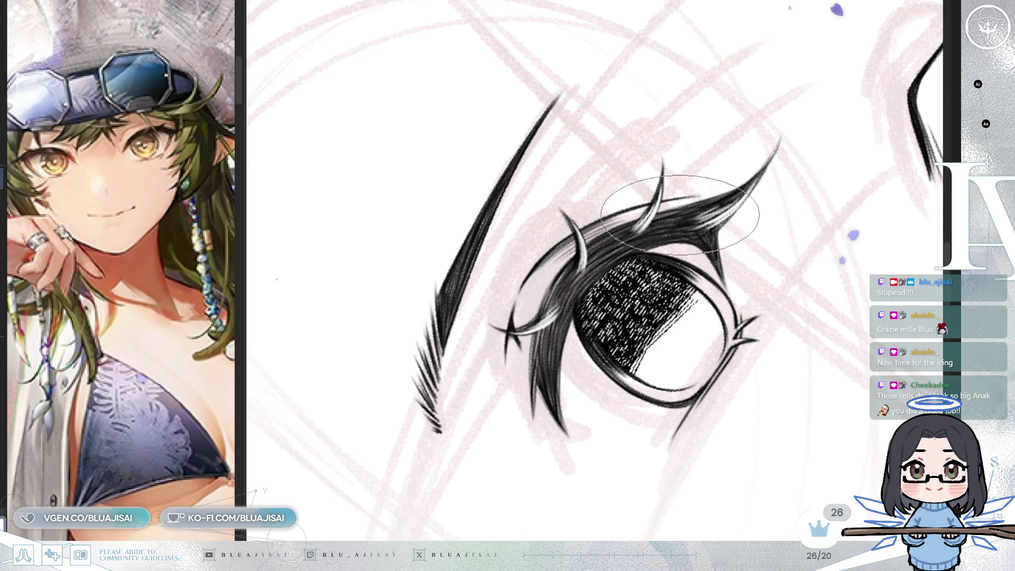
drag(680, 215, 635, 292)
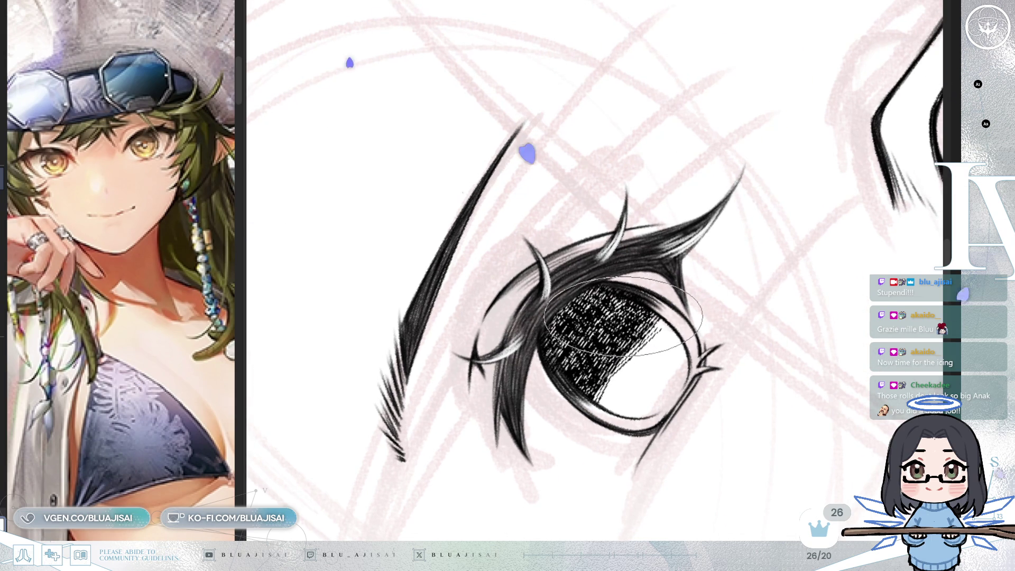
mouse_move(621, 317)
mouse_down()
mouse_move(681, 136)
mouse_move(554, 281)
mouse_up()
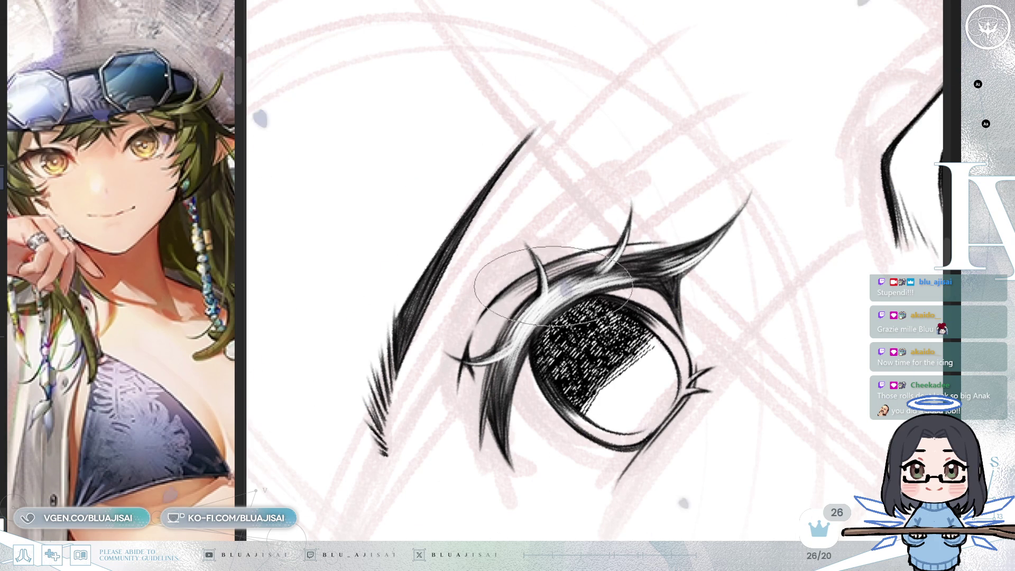
key(minus)
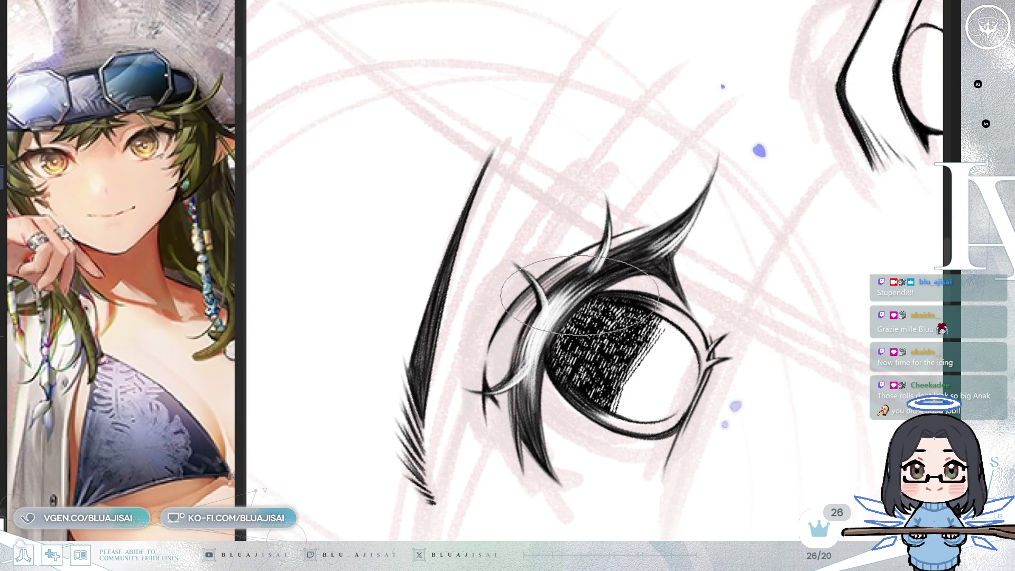
key(asciicircum)
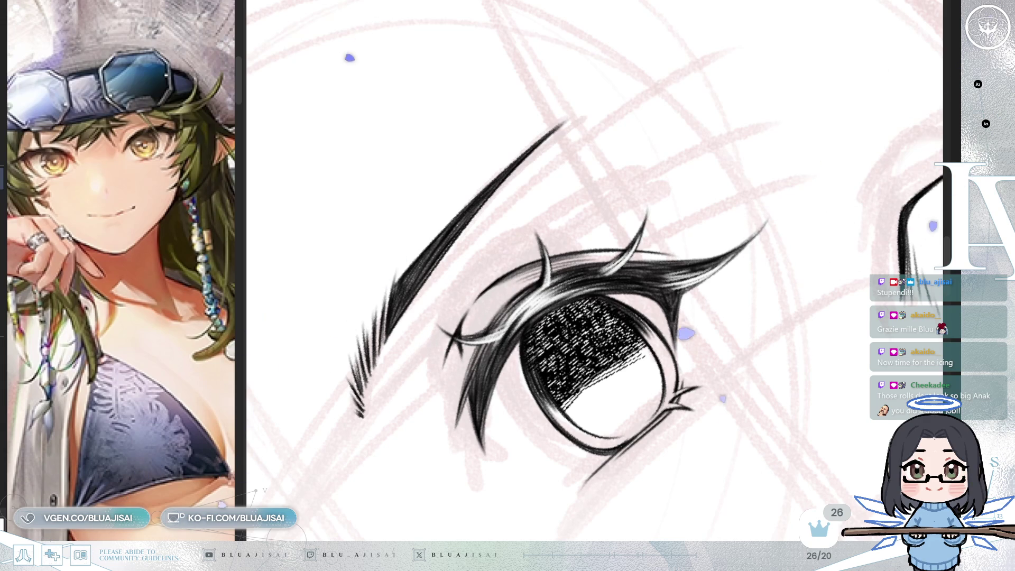
key(minus)
key(minus)
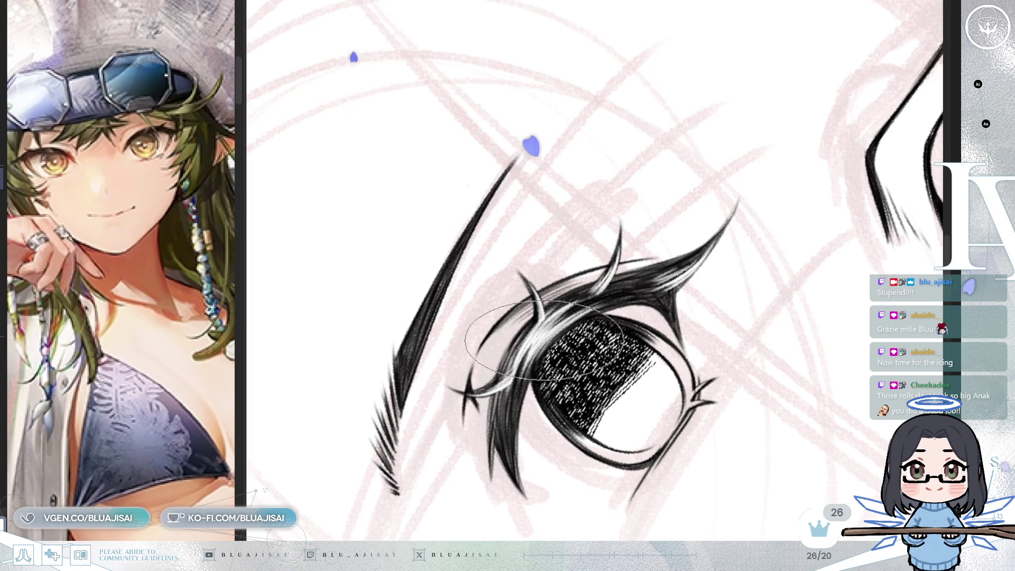
scroll(545, 341, down, 5)
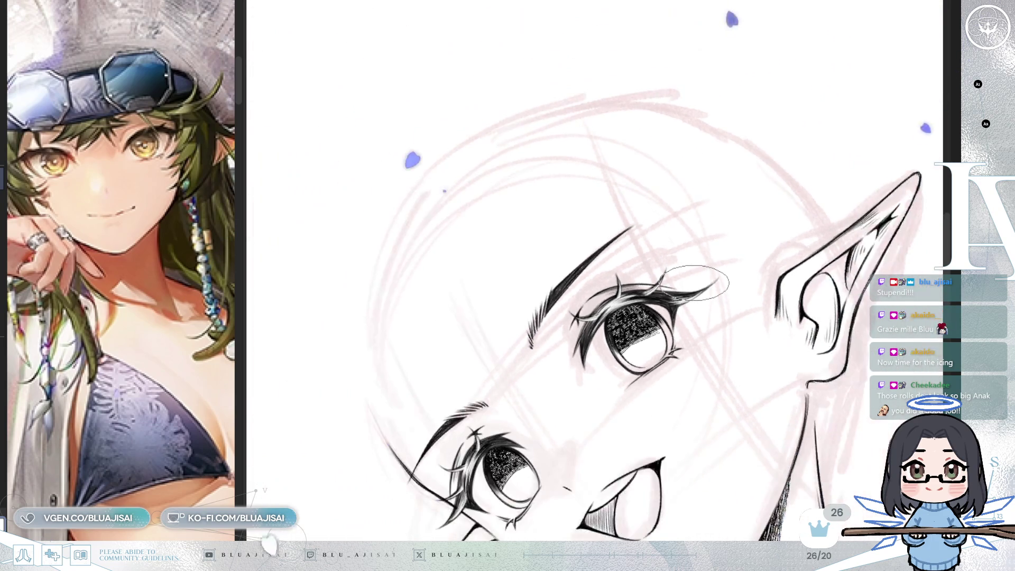
Step: Zoom around both eyes, mirror the canvas horizontally, and zoom in close on the eye beside the ear
scroll(696, 283, up, 5)
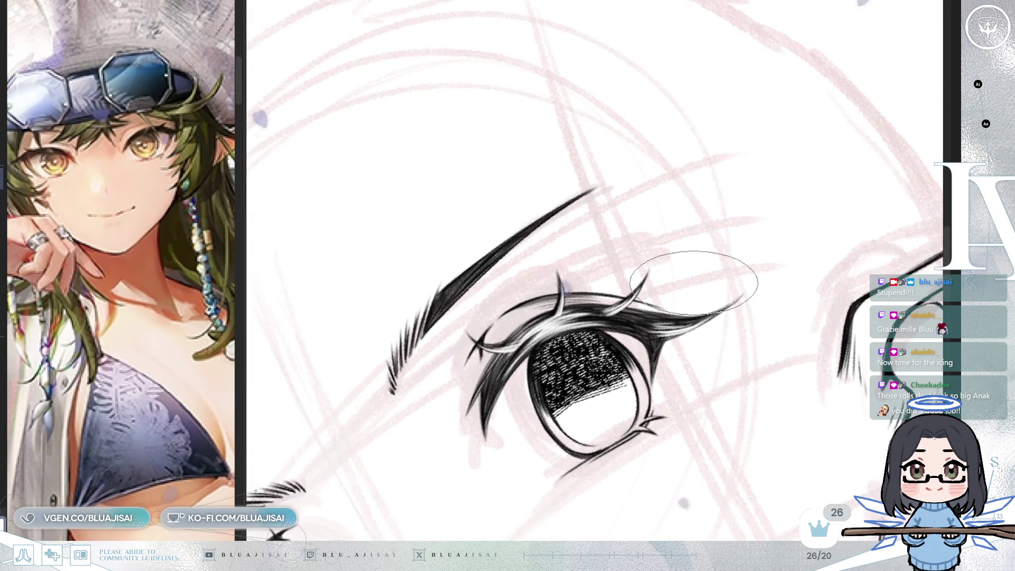
scroll(694, 283, up, 3)
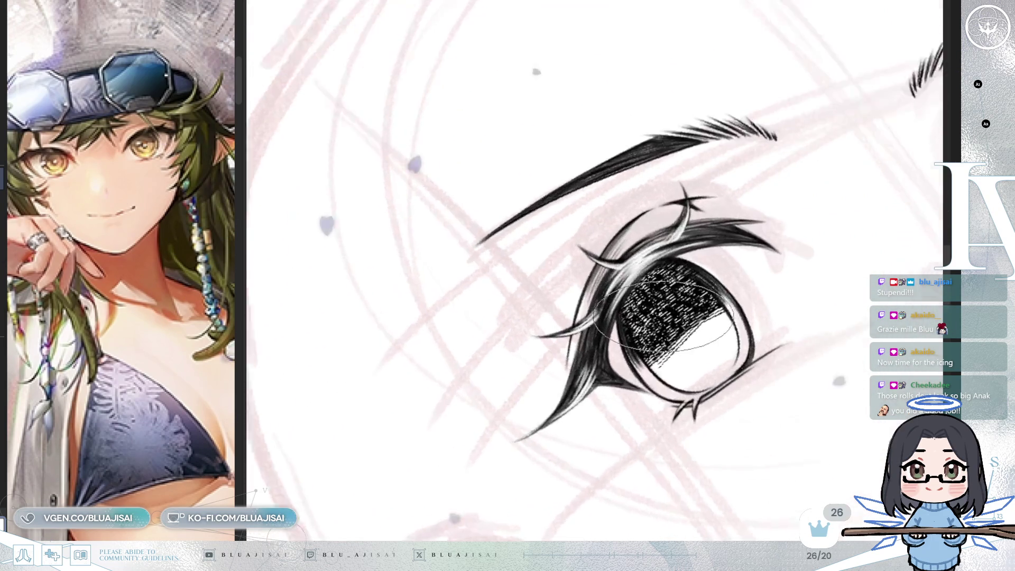
scroll(663, 318, up, 2)
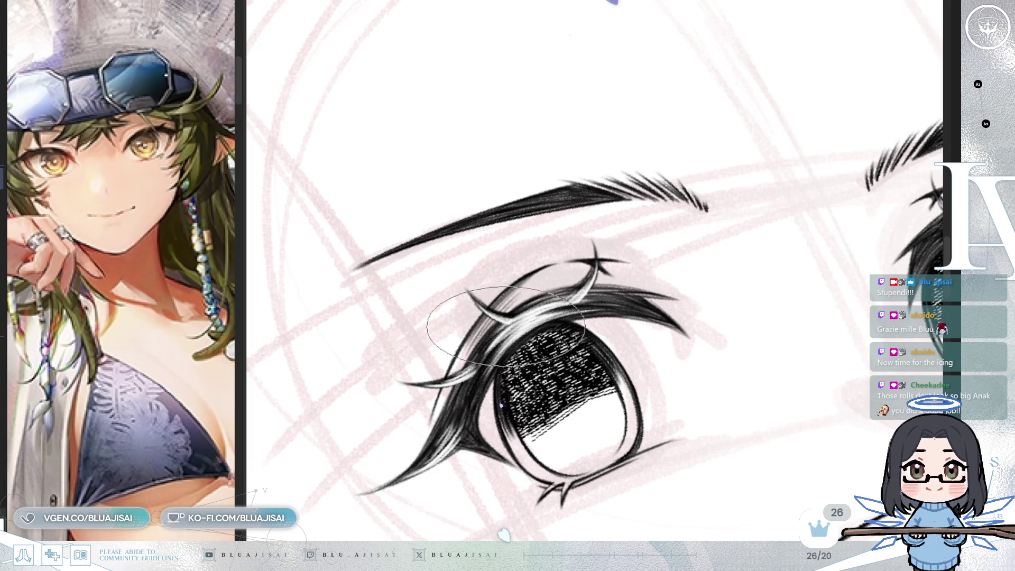
scroll(839, 260, down, 4)
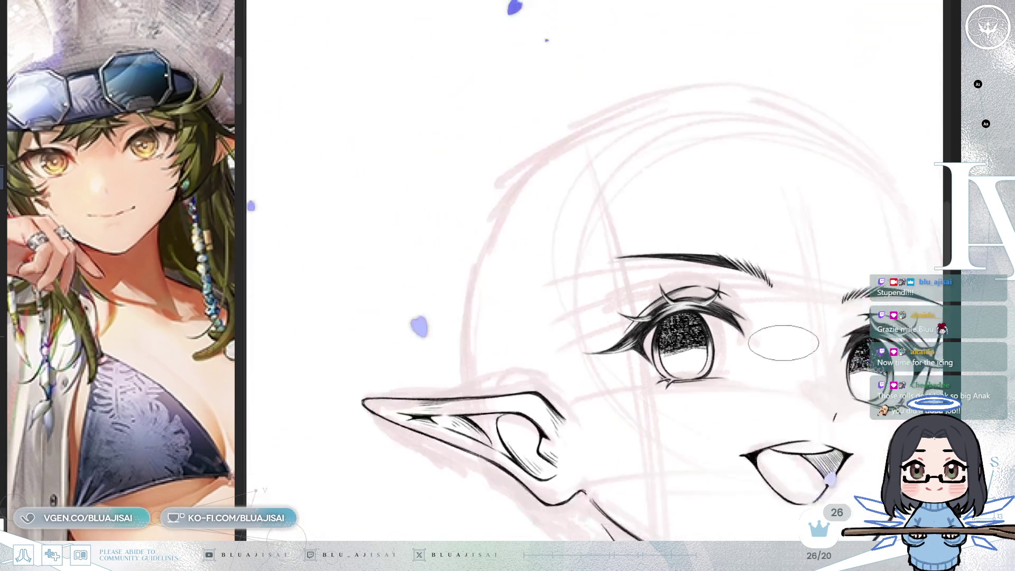
key(m)
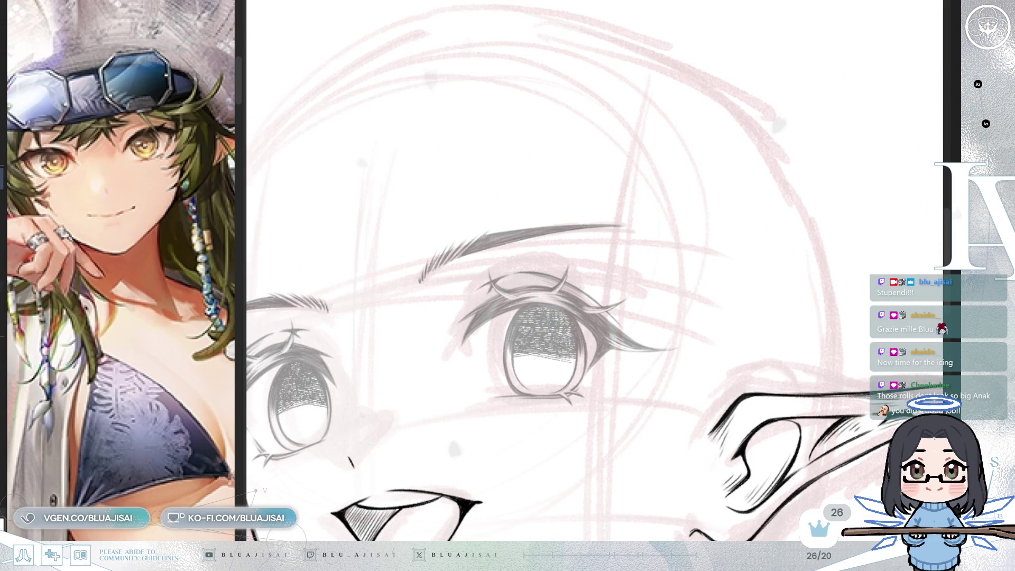
scroll(636, 317, up, 5)
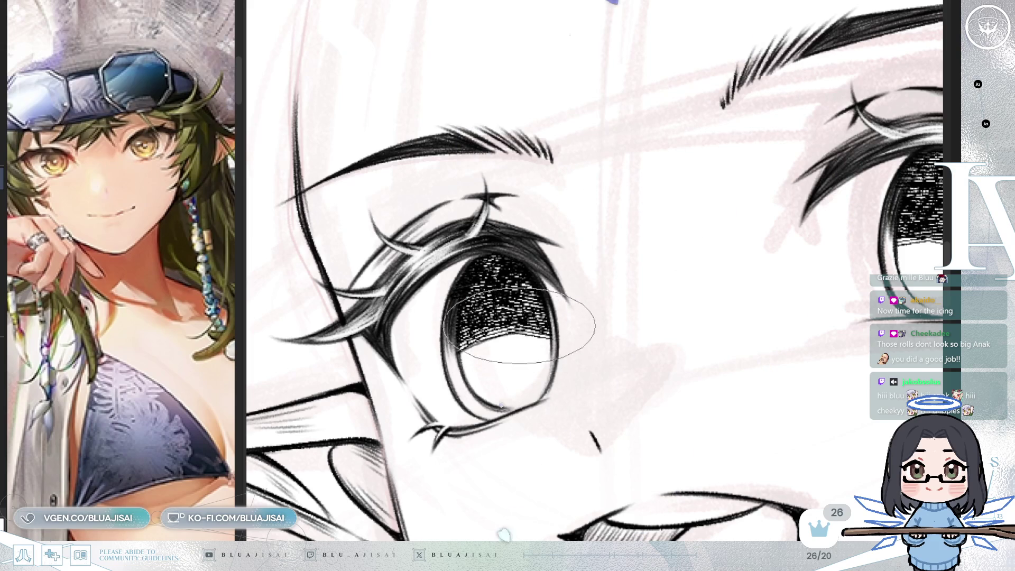
Step: Draw a small dark vertical oval pupil in the centre of the hatched iris
mouse_move(521, 336)
mouse_down()
mouse_move(520, 359)
mouse_move(517, 333)
mouse_move(517, 347)
mouse_up()
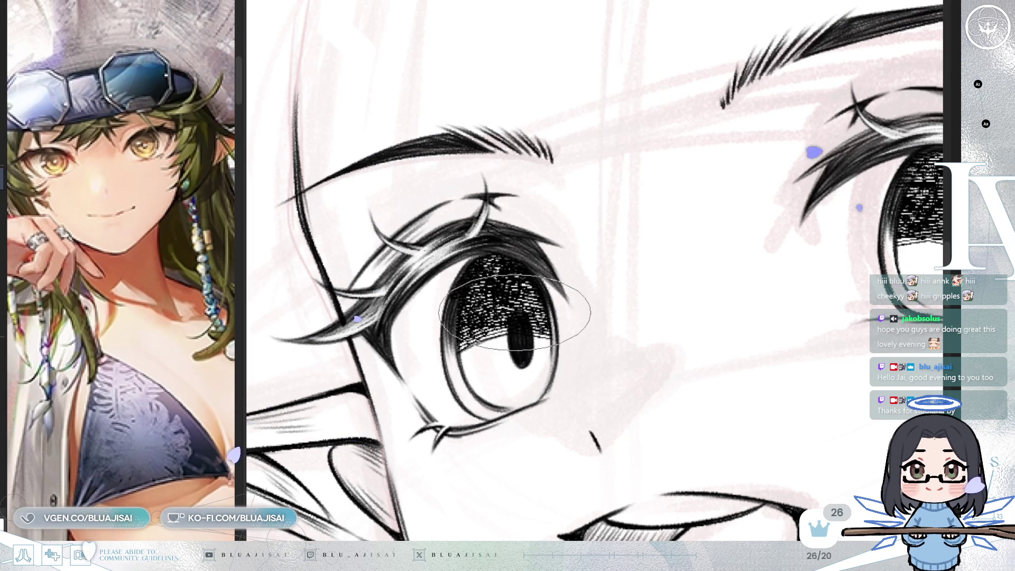
scroll(618, 252, down, 3)
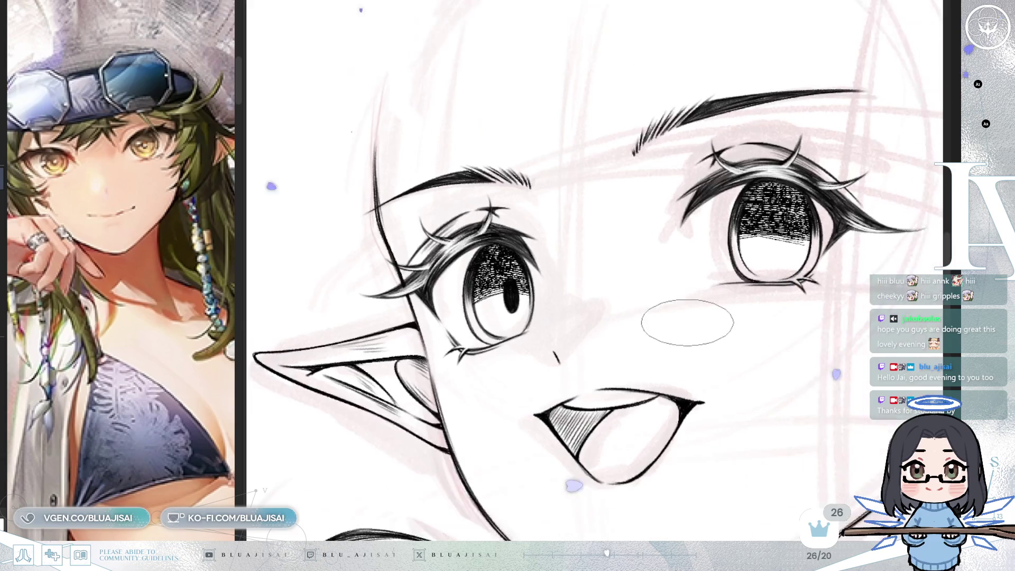
Step: Paste a copy of the left eye's pupil and move it into the right eye's iris
key(ctrl+t)
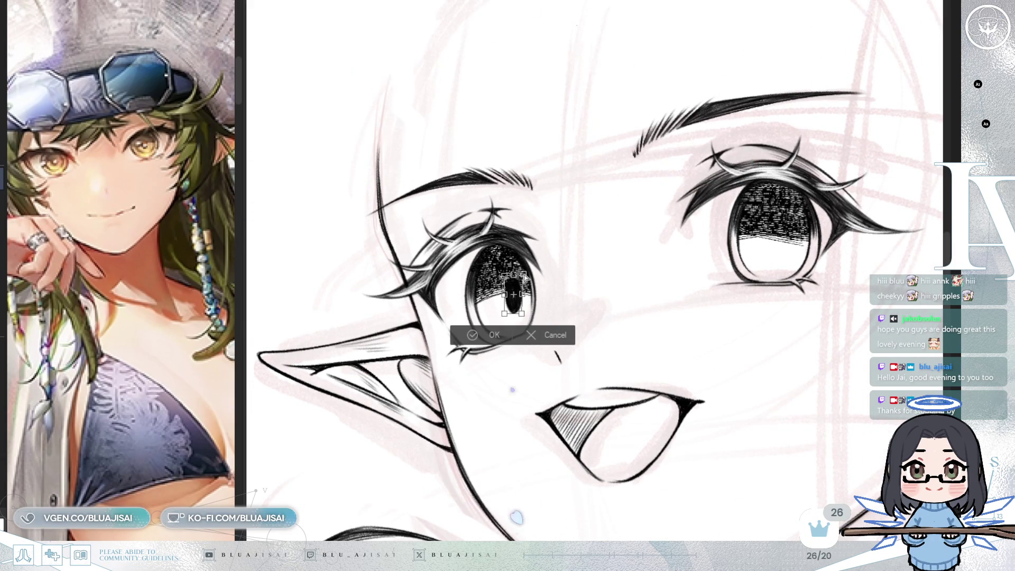
click(477, 332)
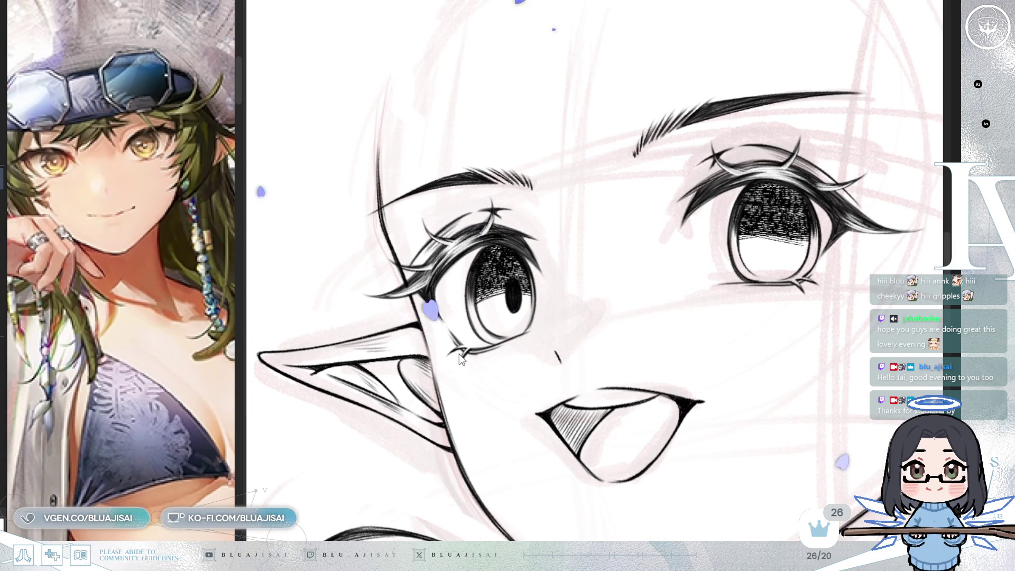
key(ctrl+v)
drag(483, 151, 748, 96)
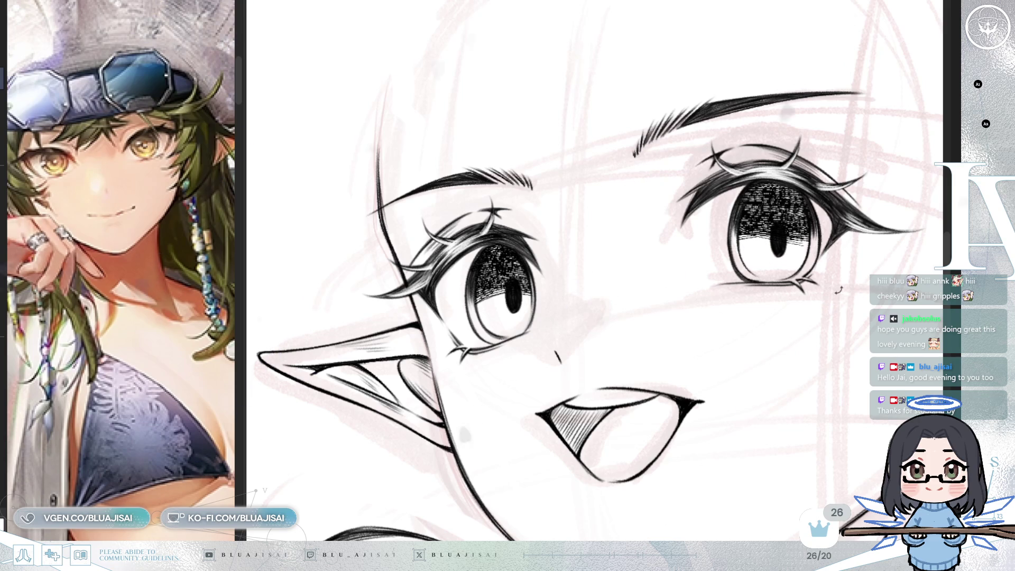
key(ctrl+t)
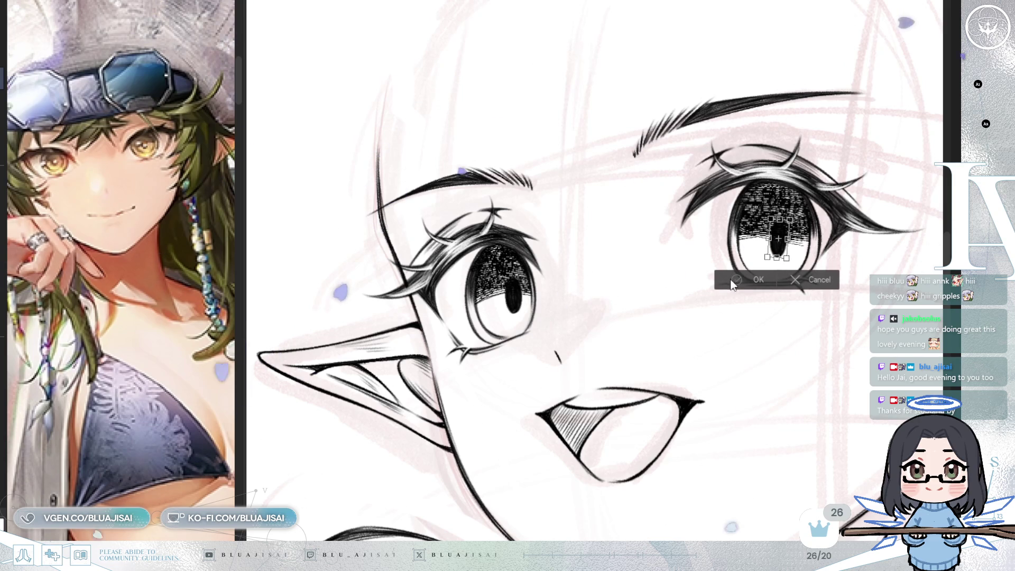
click(731, 281)
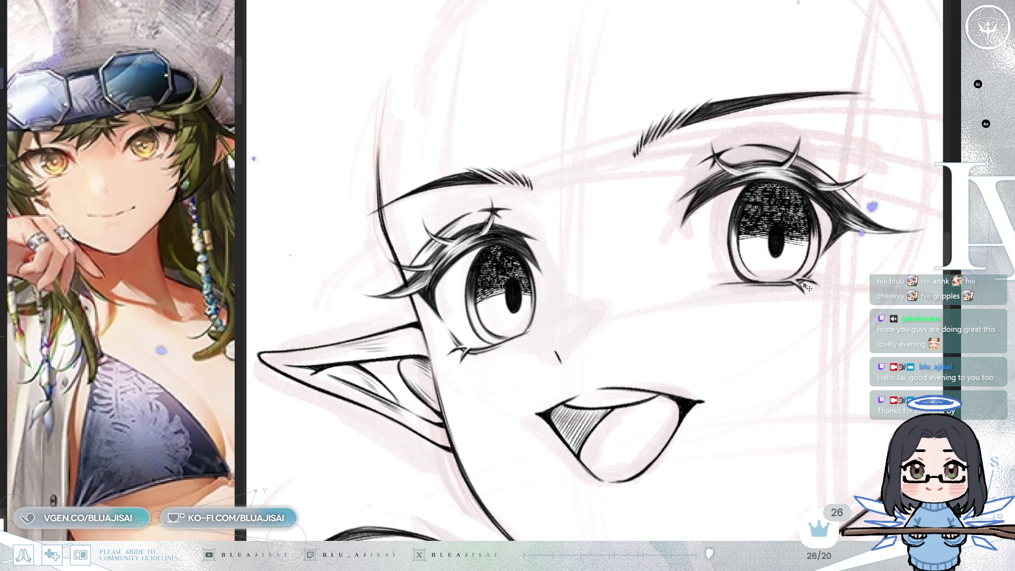
Step: Stretch the left and right pupils slightly taller with transforms, then recentre the face
key(ctrl+t)
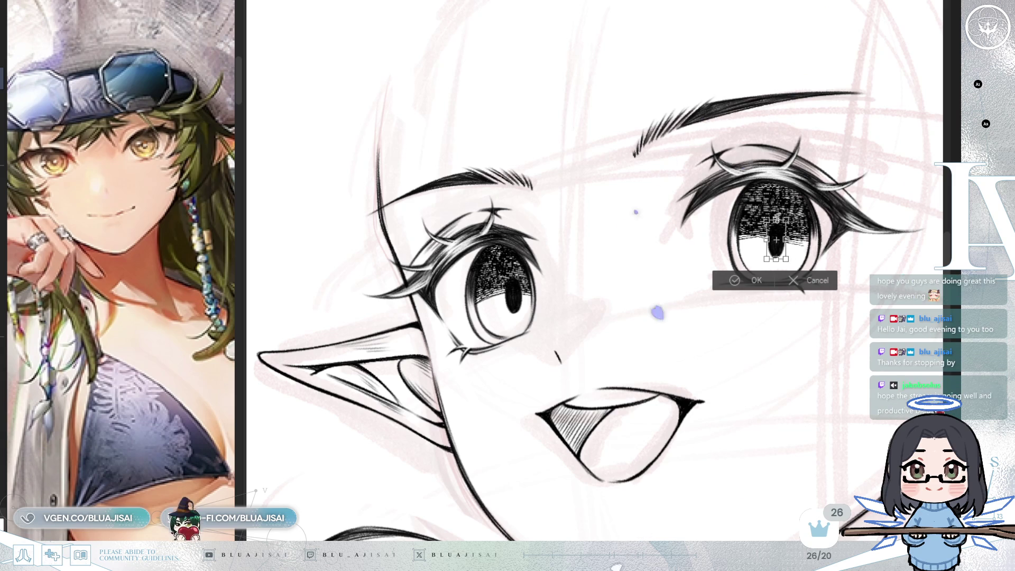
key(Return)
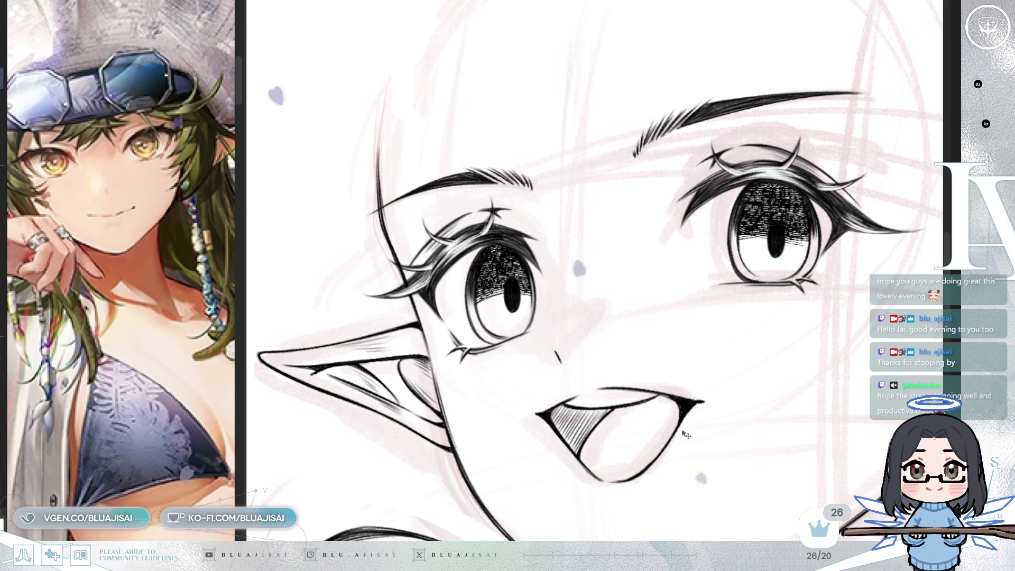
key(ctrl+t)
drag(512, 313, 512, 317)
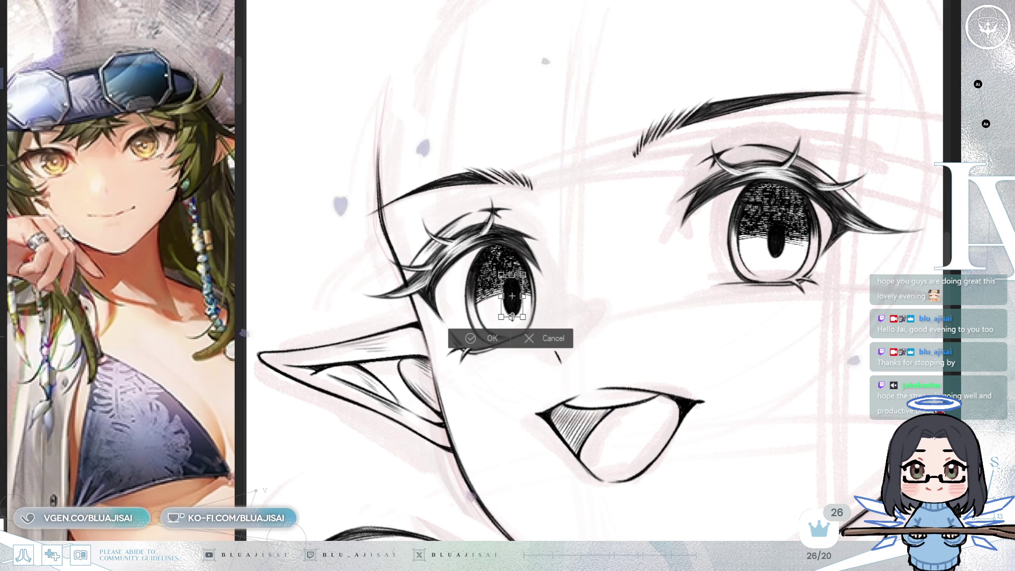
click(485, 335)
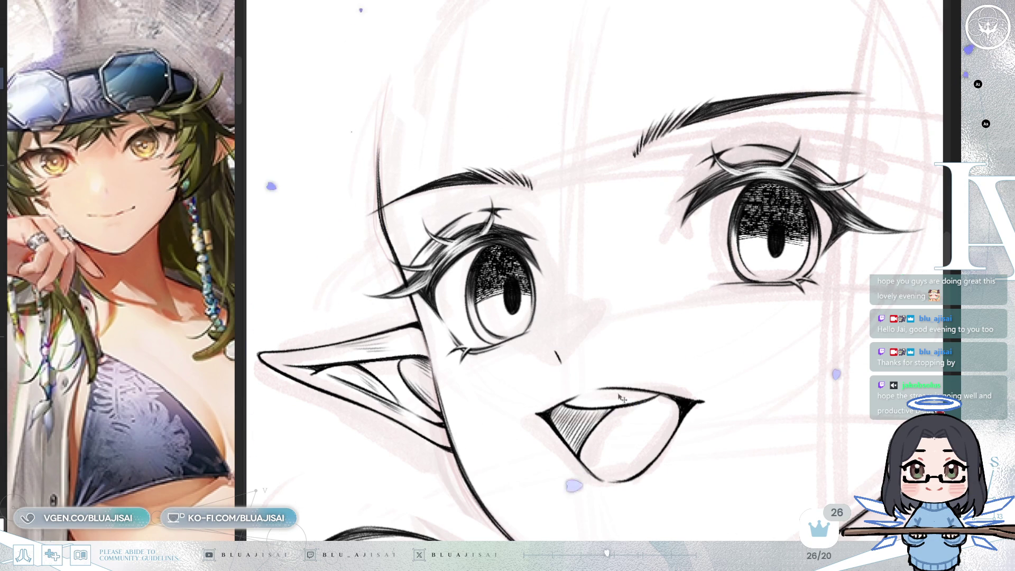
key(ctrl+t)
drag(776, 259, 776, 261)
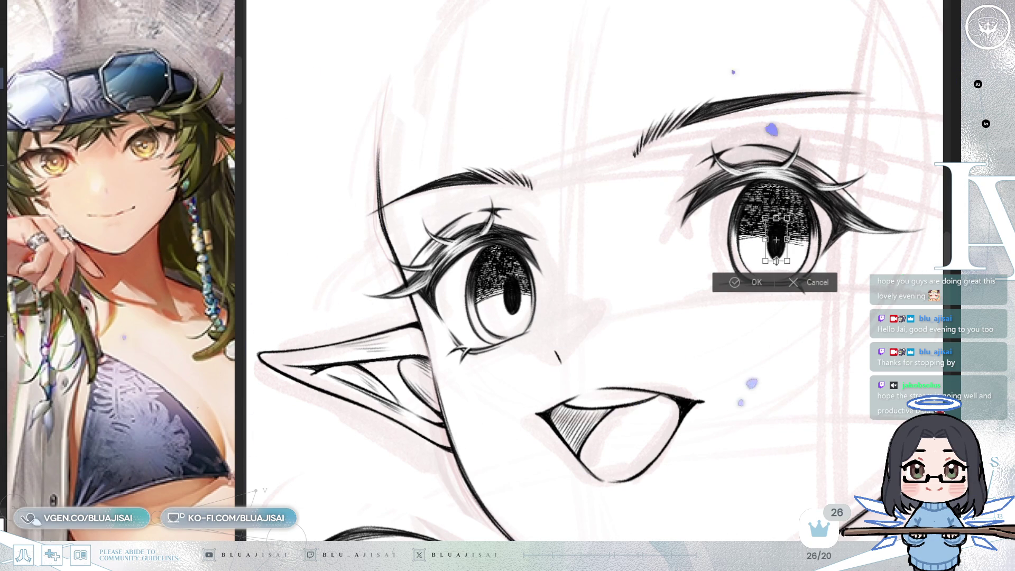
key(Return)
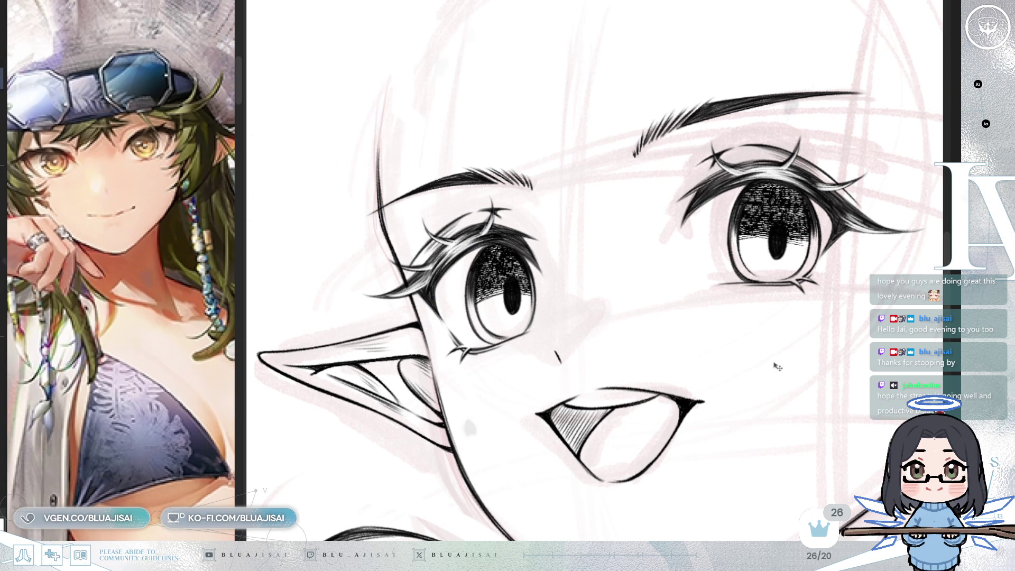
drag(777, 366, 757, 373)
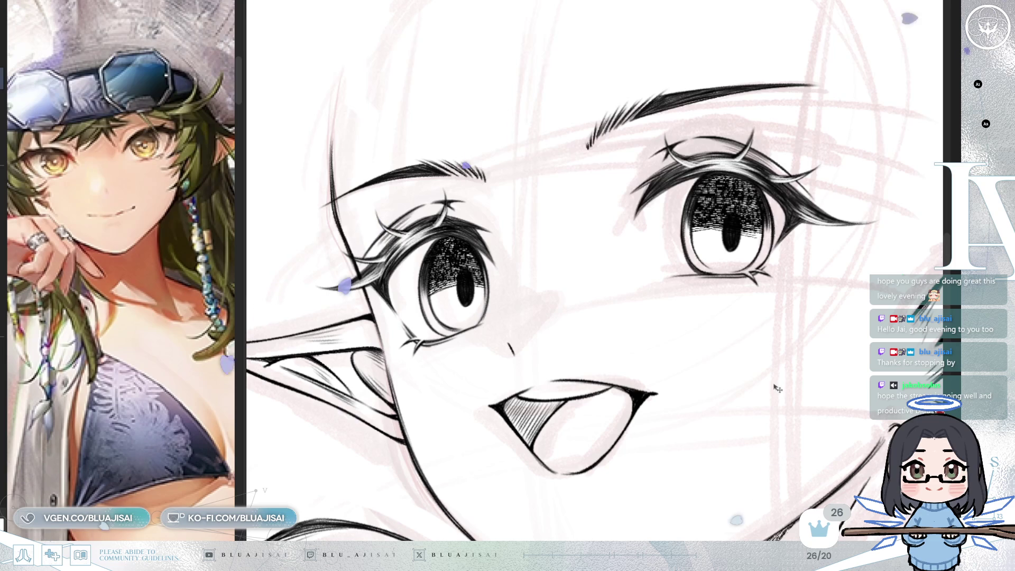
Step: Re-transform the right pupil, mirror the view, and add short hatch ticks below the pupil
key(ctrl+t)
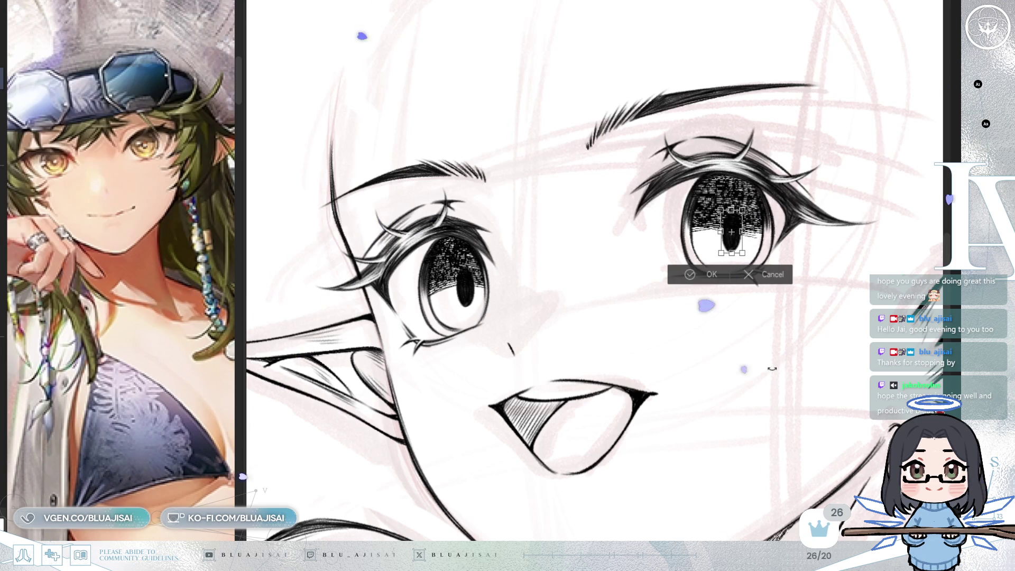
click(709, 276)
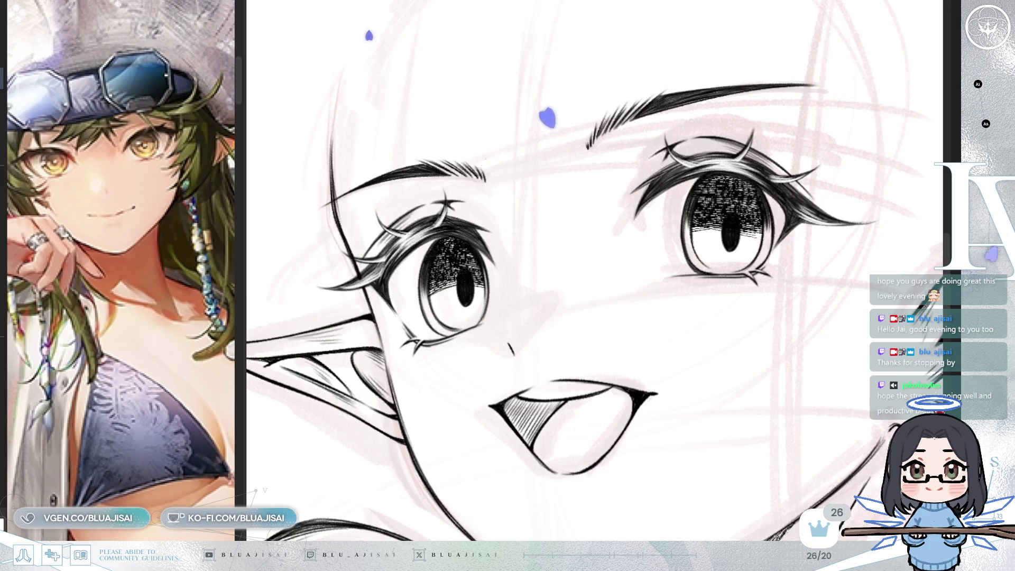
key(h)
key(h)
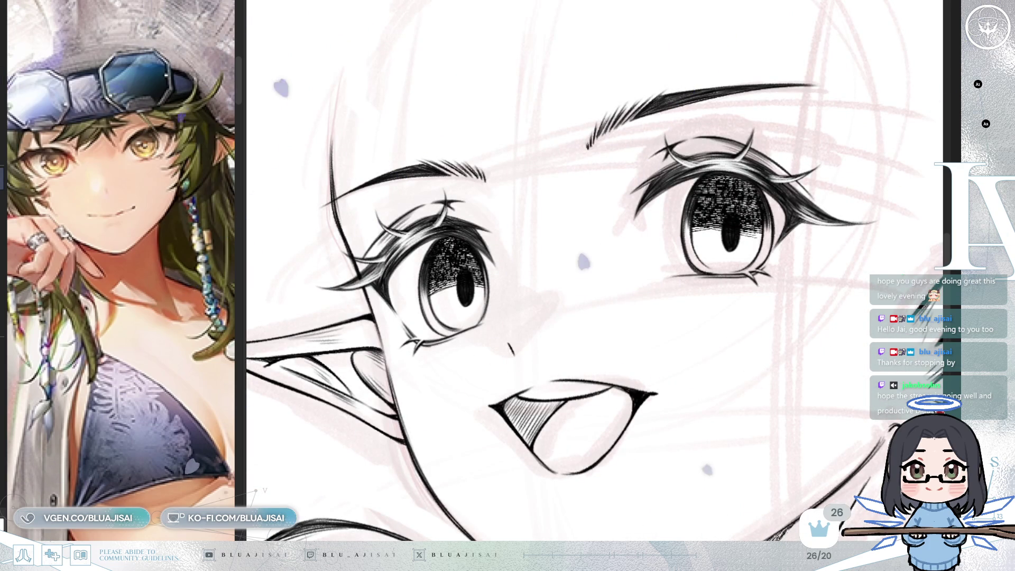
mouse_move(595, 299)
mouse_down()
mouse_move(566, 306)
mouse_move(462, 278)
mouse_up()
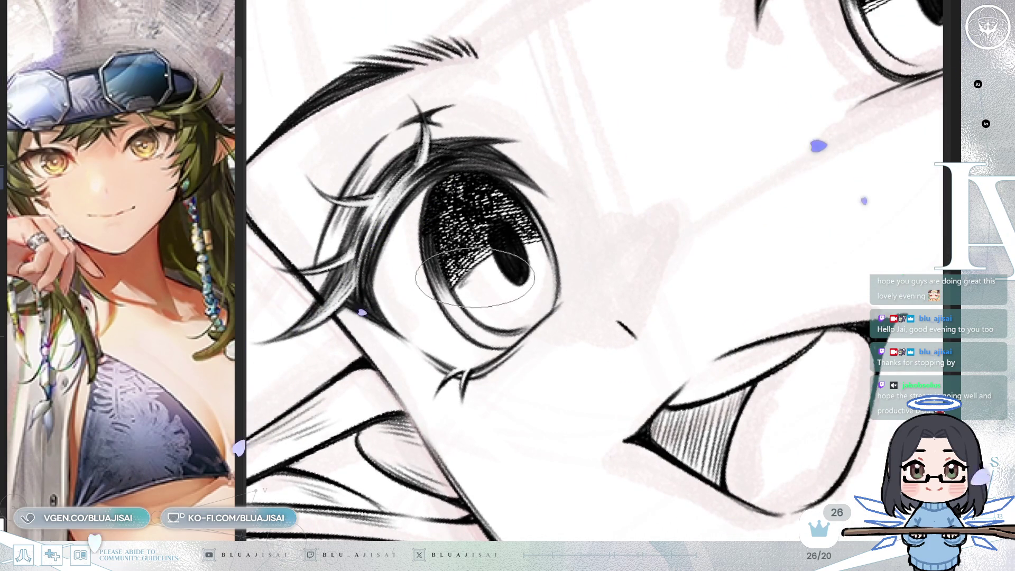
drag(484, 305, 506, 317)
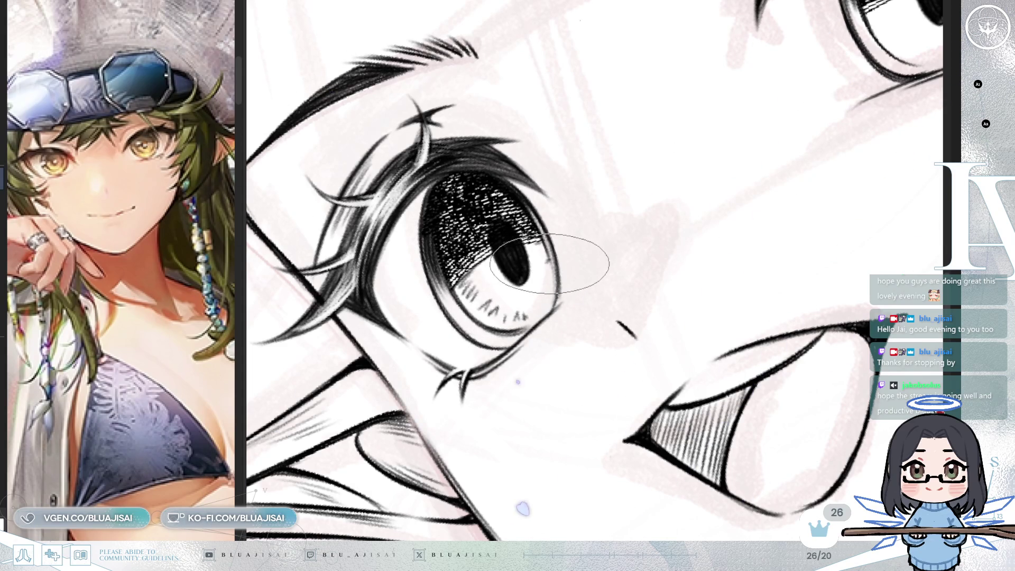
Step: Add short streak strokes along the iris's right side and lower half
drag(548, 277, 549, 301)
drag(548, 267, 551, 277)
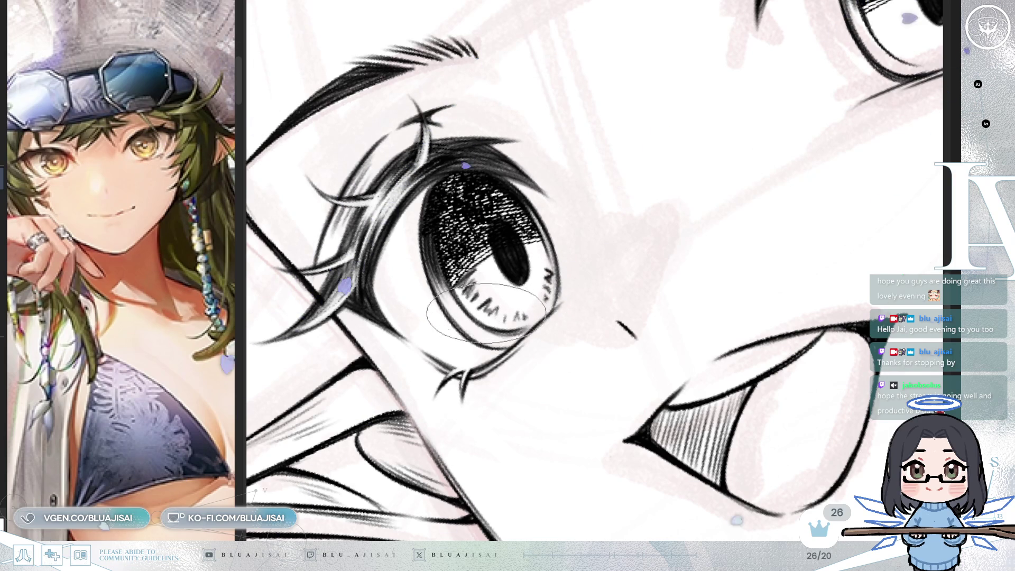
mouse_move(479, 301)
mouse_down()
mouse_move(484, 315)
mouse_move(521, 321)
mouse_up()
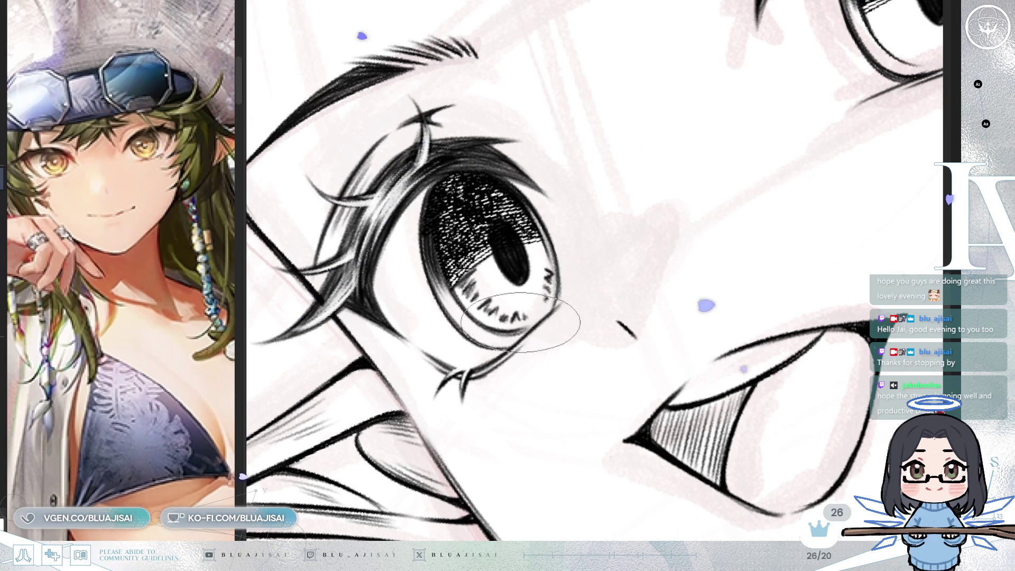
Step: Add zigzag streaks below the other eye's pupil and erase a highlight around it
mouse_move(608, 259)
mouse_down()
mouse_move(728, 284)
mouse_move(611, 369)
mouse_move(587, 431)
mouse_up()
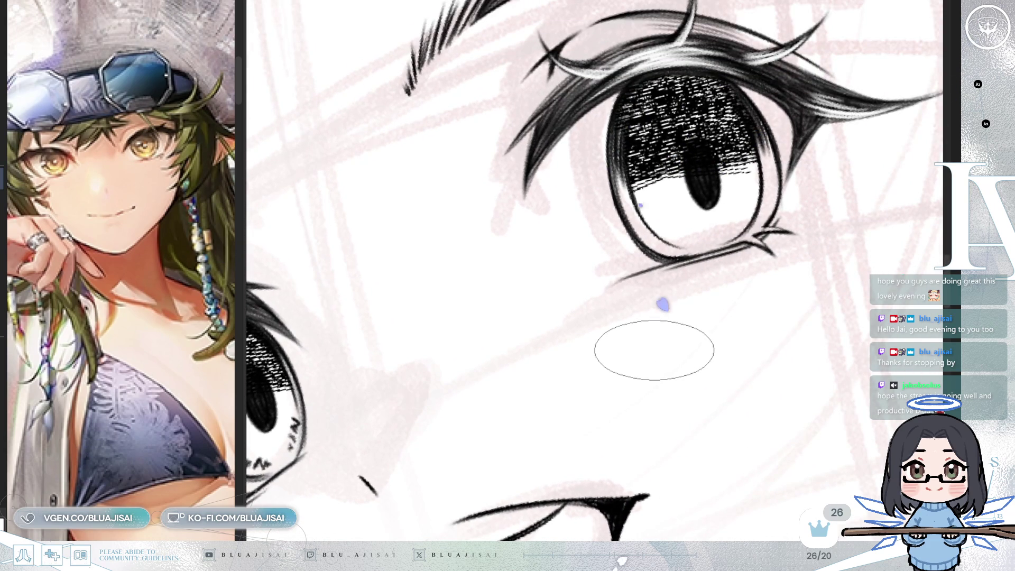
mouse_move(683, 331)
mouse_down()
mouse_move(664, 350)
mouse_move(603, 318)
mouse_up()
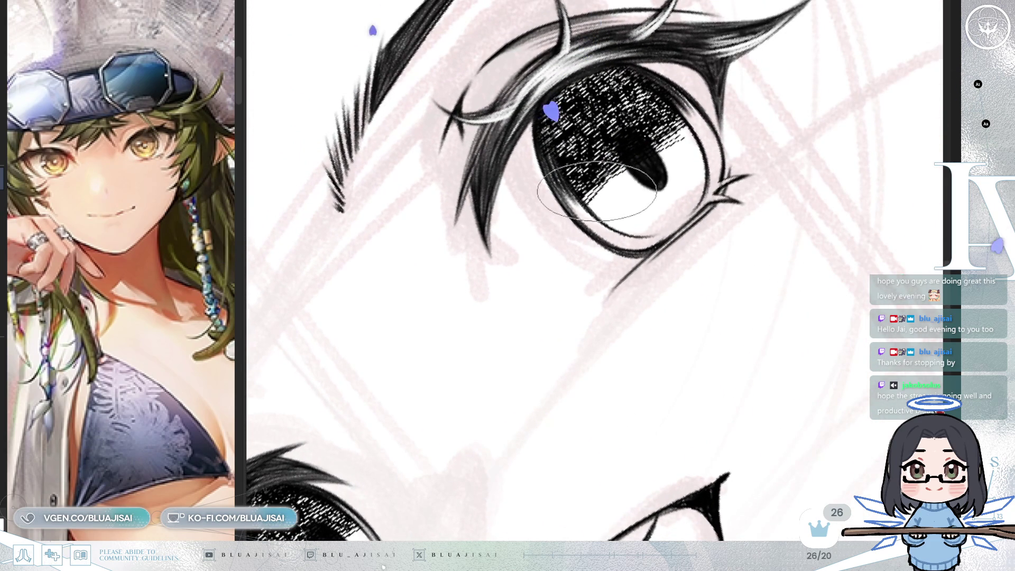
drag(597, 202, 625, 221)
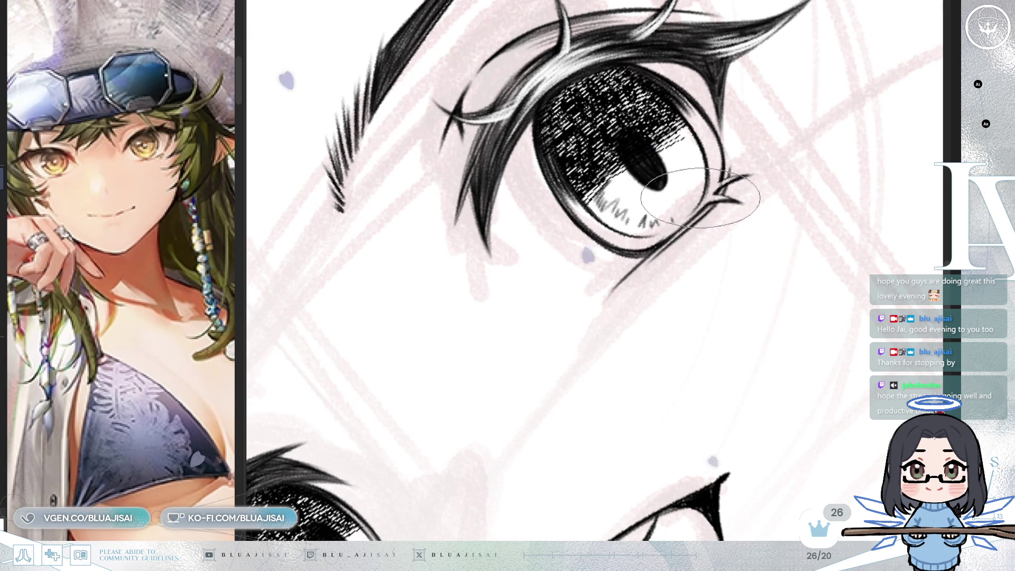
mouse_move(747, 181)
mouse_down()
mouse_move(710, 163)
mouse_move(601, 272)
mouse_move(735, 195)
mouse_up()
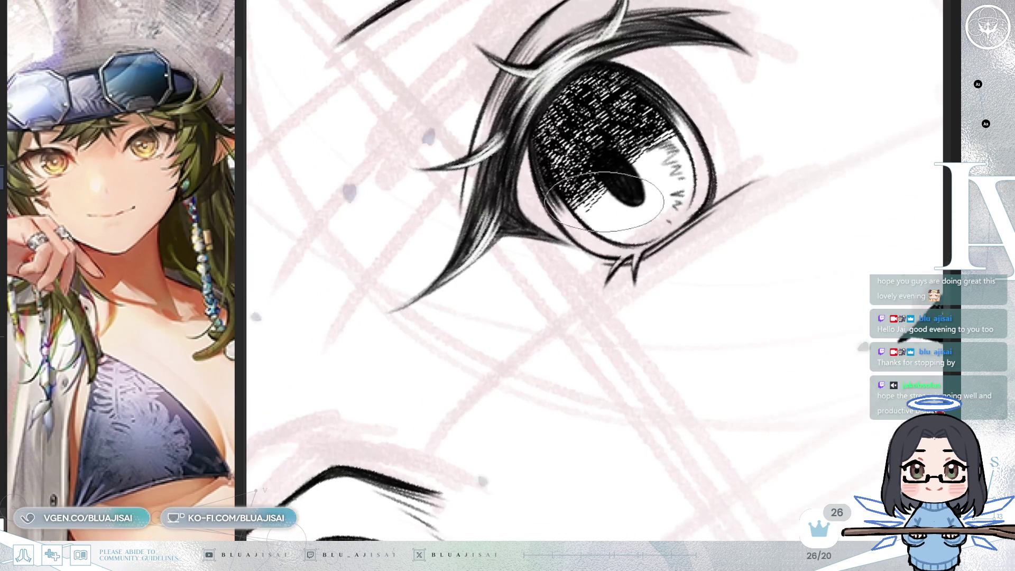
drag(595, 209, 603, 229)
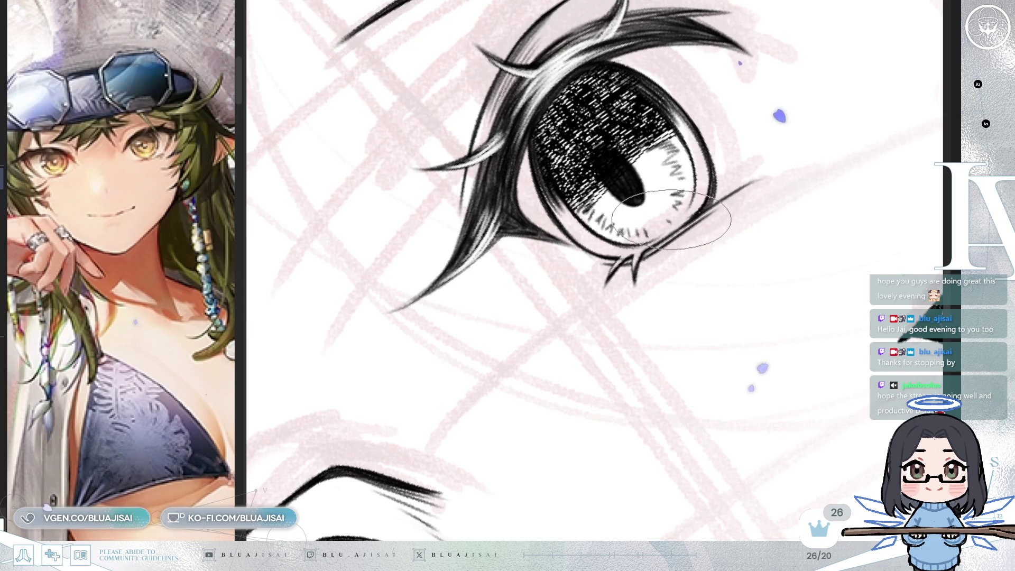
drag(668, 217, 659, 196)
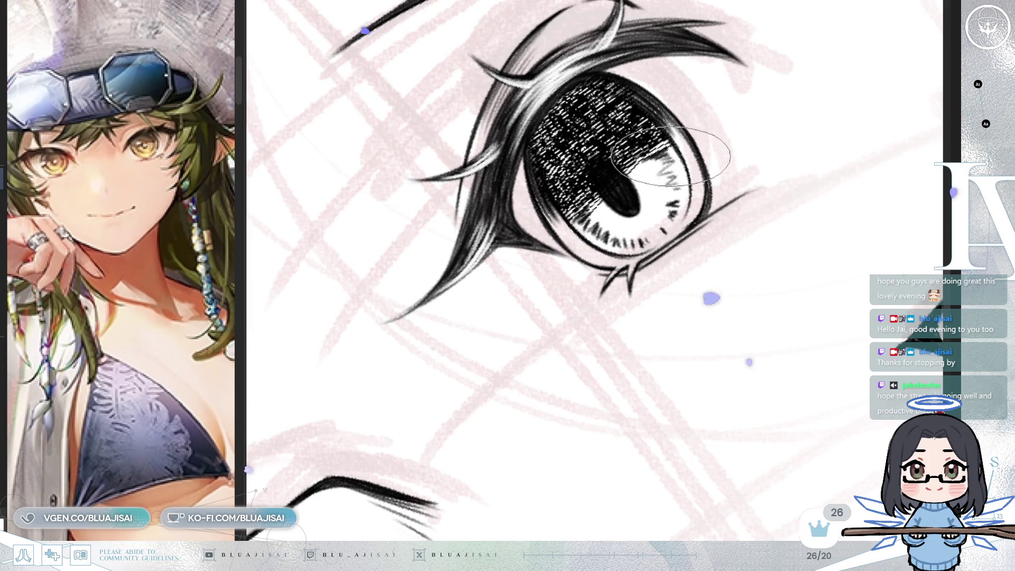
drag(673, 162, 671, 184)
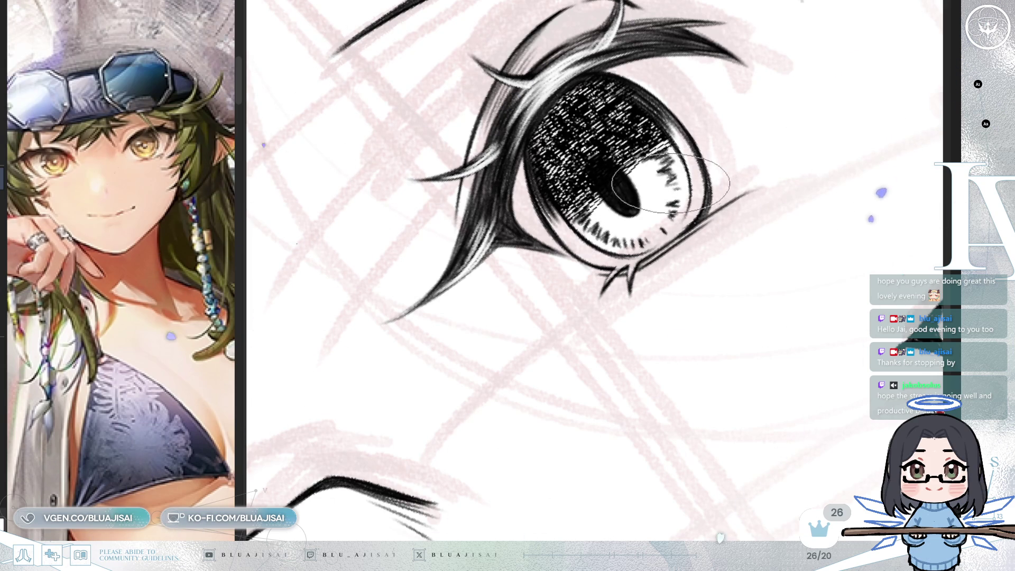
Step: Paint white over the grey spot in the lower iris beside the pupil, then zoom out
key(asciicircum)
key(asciicircum)
key(asciicircum)
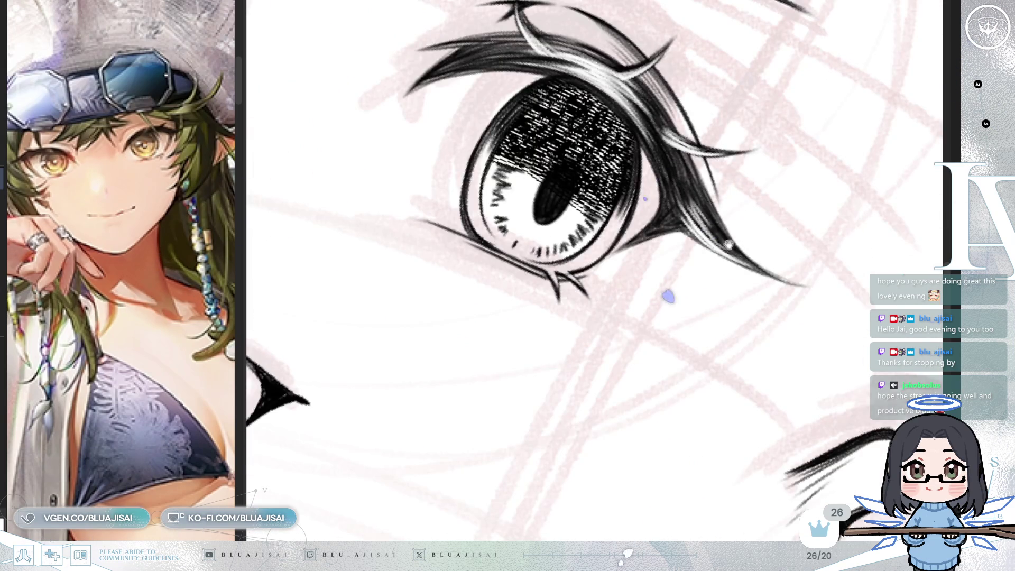
key(minus)
key(minus)
key(minus)
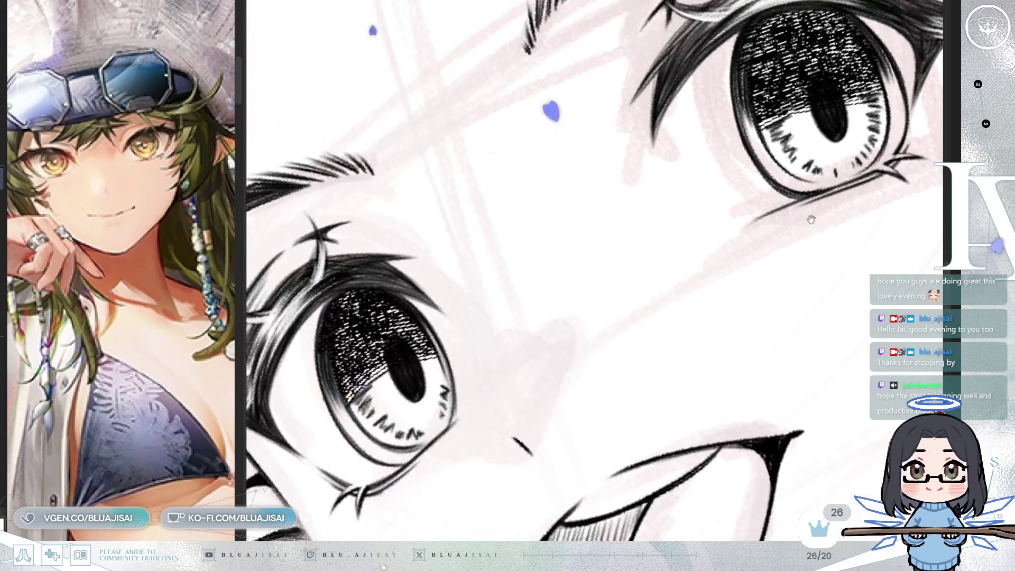
key(asciicircum)
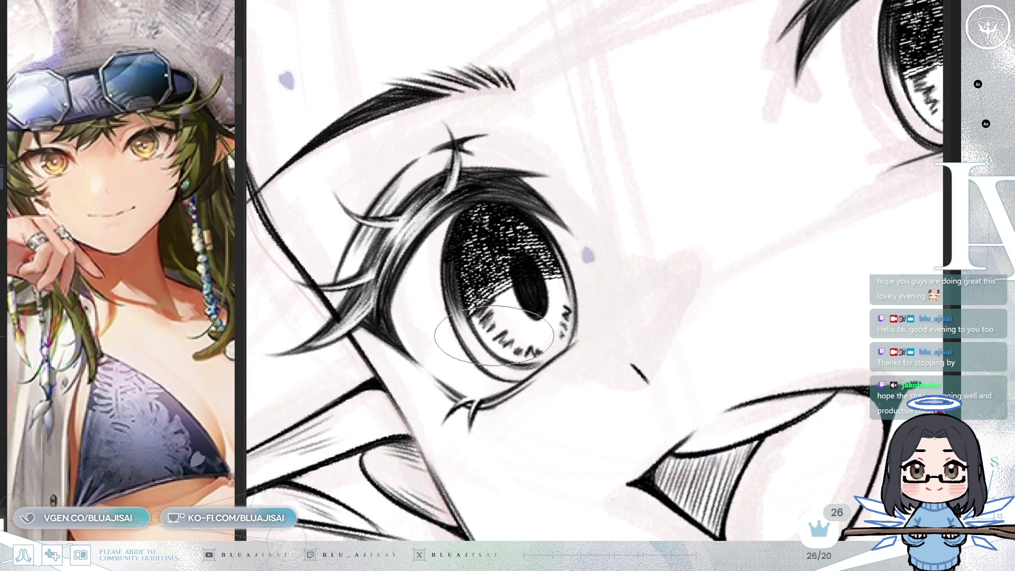
drag(494, 324, 505, 332)
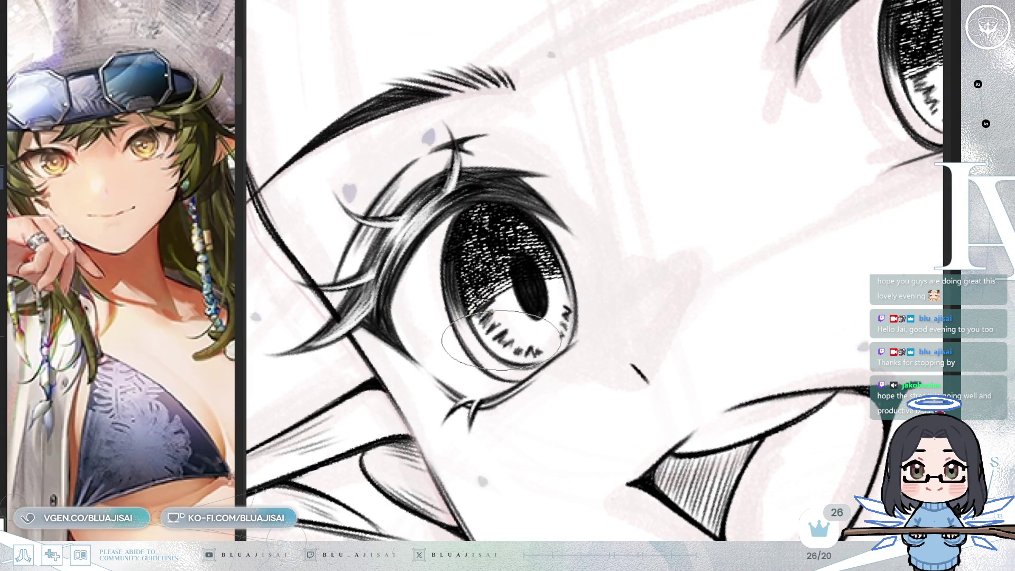
key(minus)
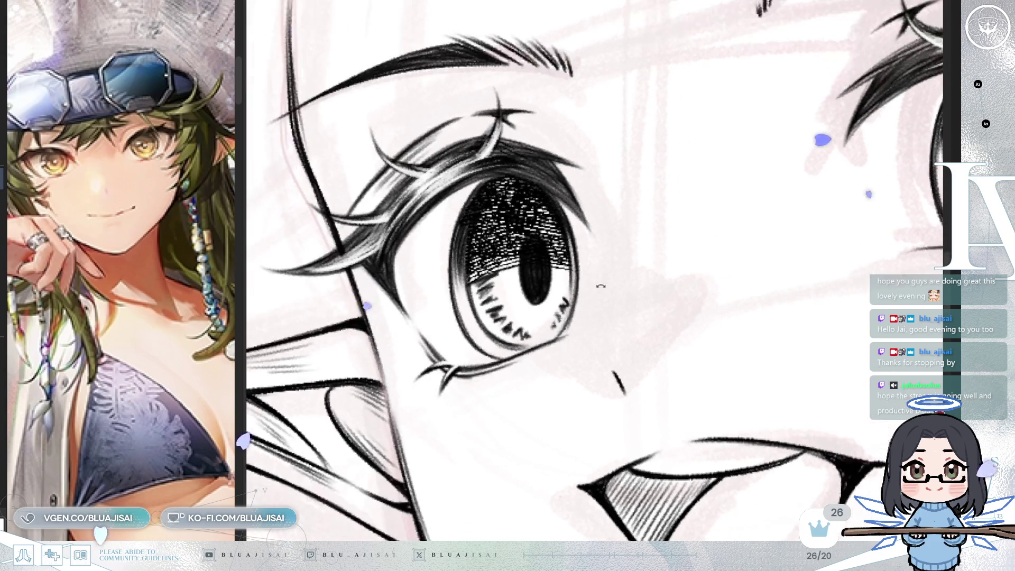
scroll(709, 277, up, 2)
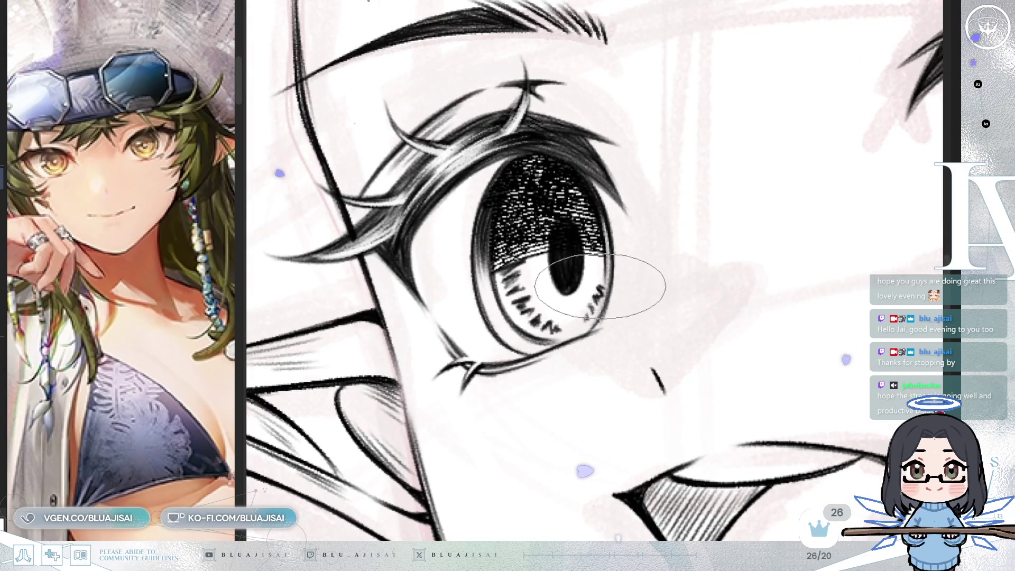
scroll(643, 290, down, 1)
scroll(643, 290, down, 4)
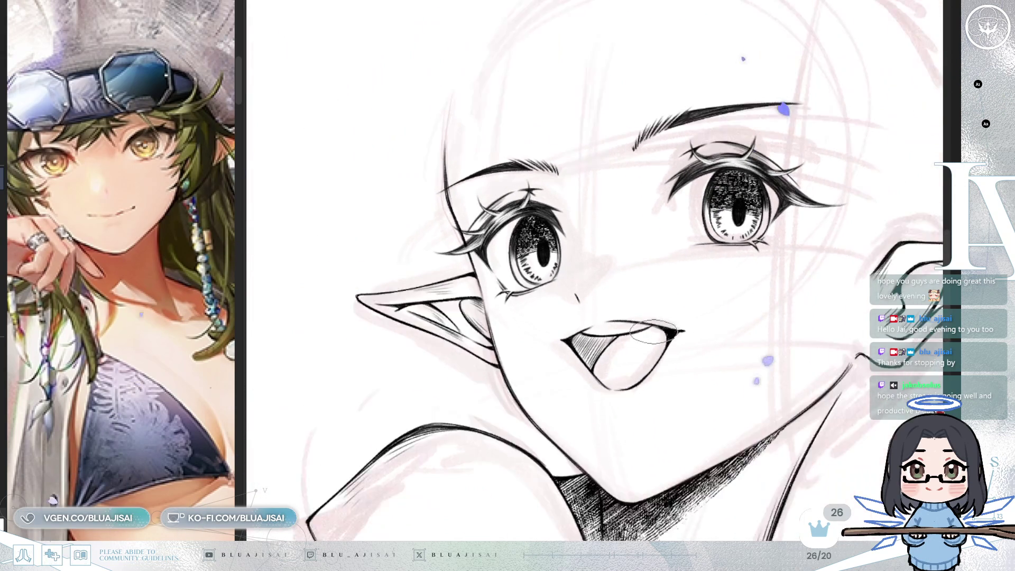
Step: Mirror the view, undo the last two inner-ear strokes, and zoom in on the left-hand eye
scroll(700, 349, down, 2)
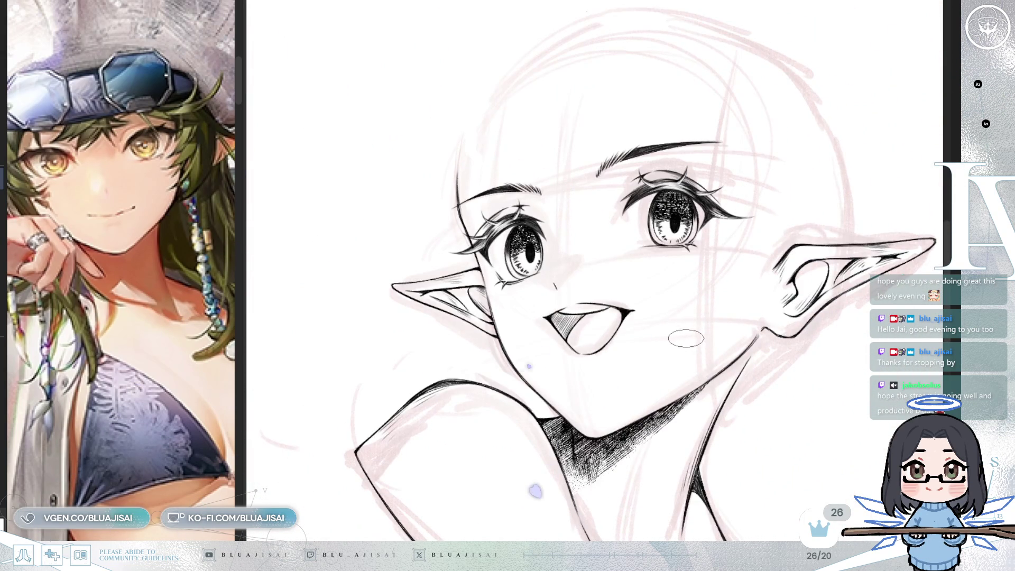
key(m)
key(m)
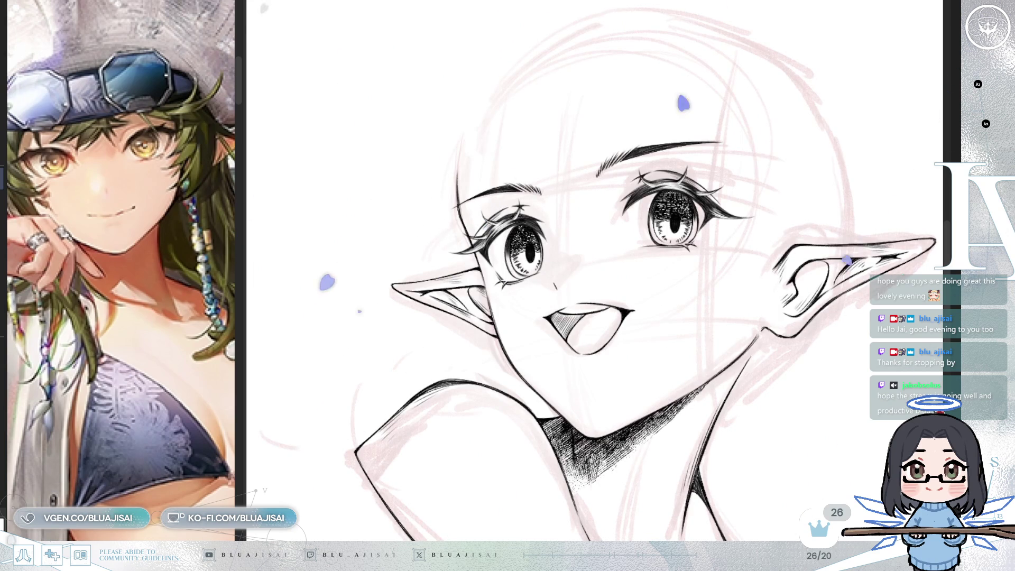
key(ctrl+z)
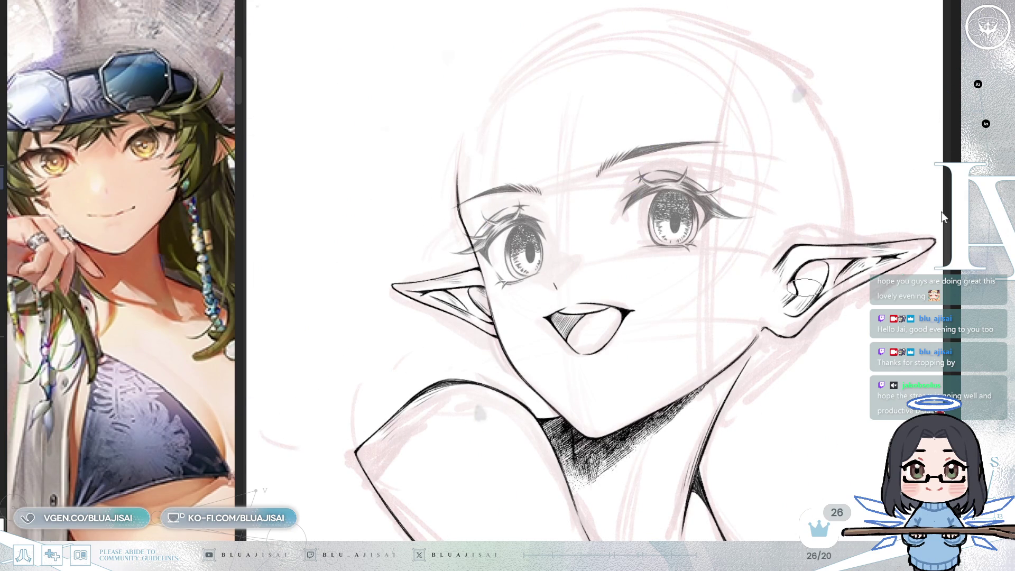
key(ctrl+z)
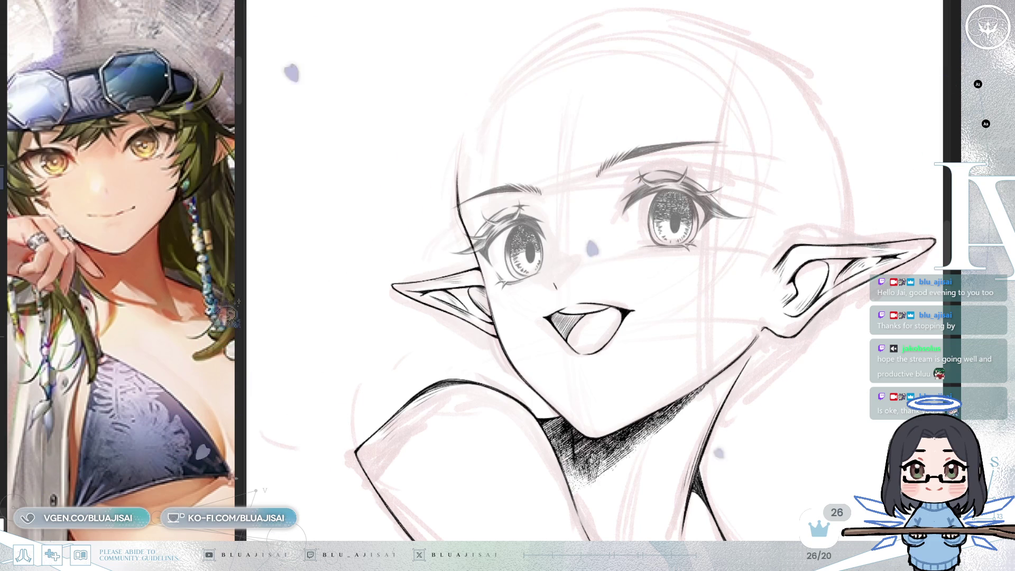
scroll(533, 272, up, 6)
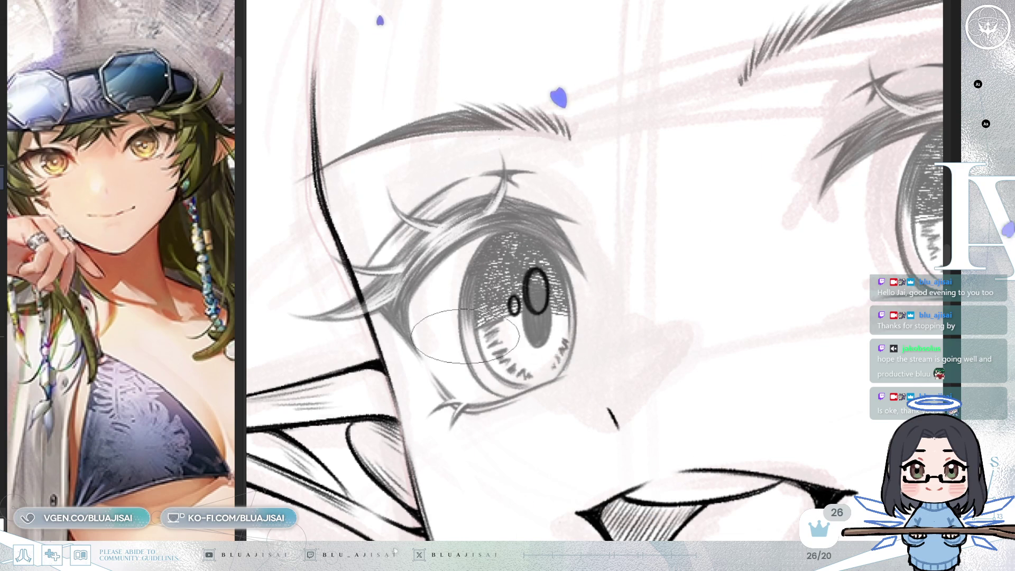
Step: Rotate and zoom the canvas onto the left eye, then zoom back out to show the whole face
drag(635, 254, 542, 297)
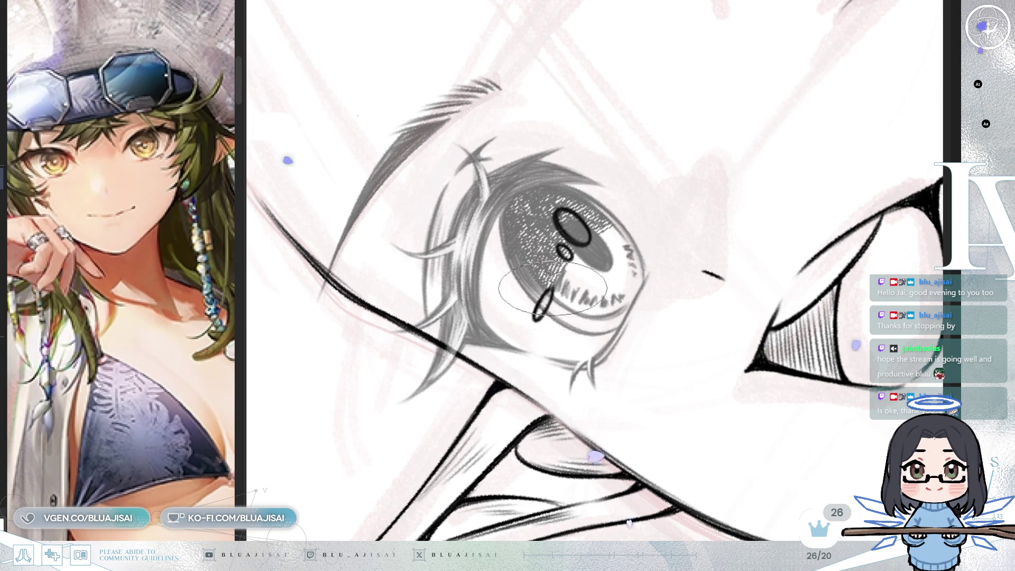
mouse_move(553, 309)
mouse_down()
mouse_move(783, 278)
mouse_move(721, 282)
mouse_up()
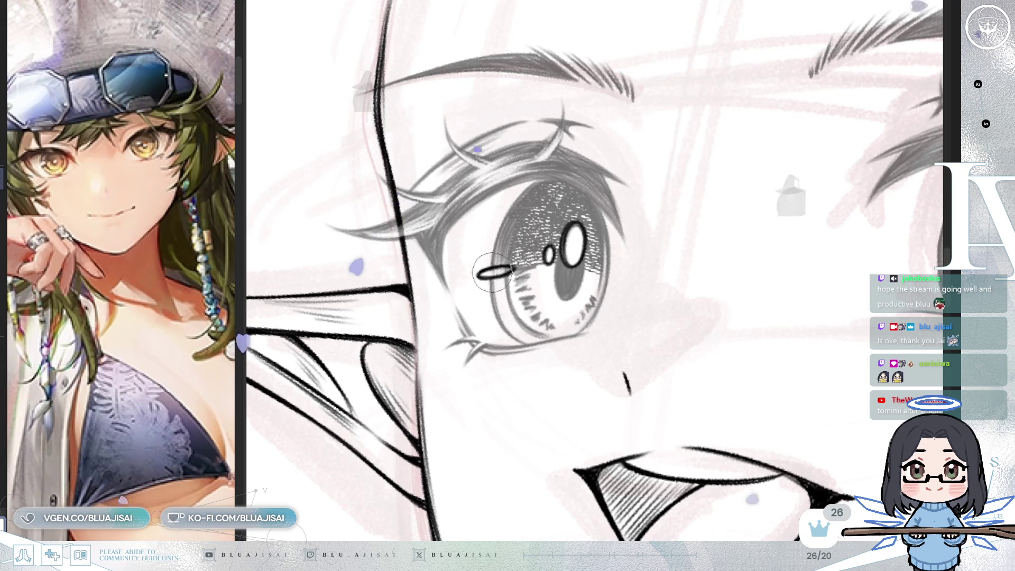
scroll(766, 235, right, 1)
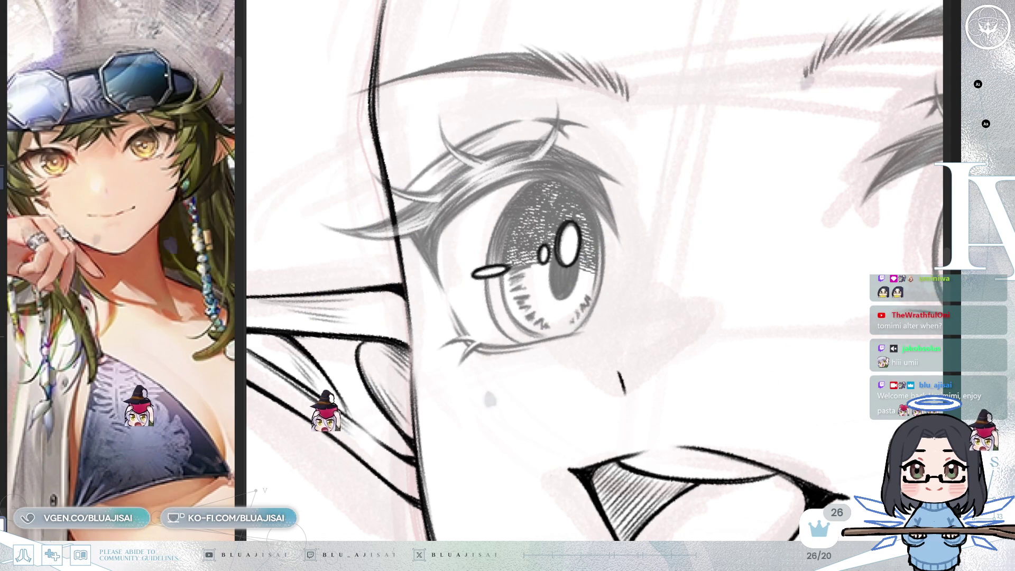
scroll(763, 347, down, 3)
mouse_move(764, 347)
mouse_down()
mouse_move(822, 414)
mouse_move(767, 360)
mouse_move(795, 339)
mouse_up()
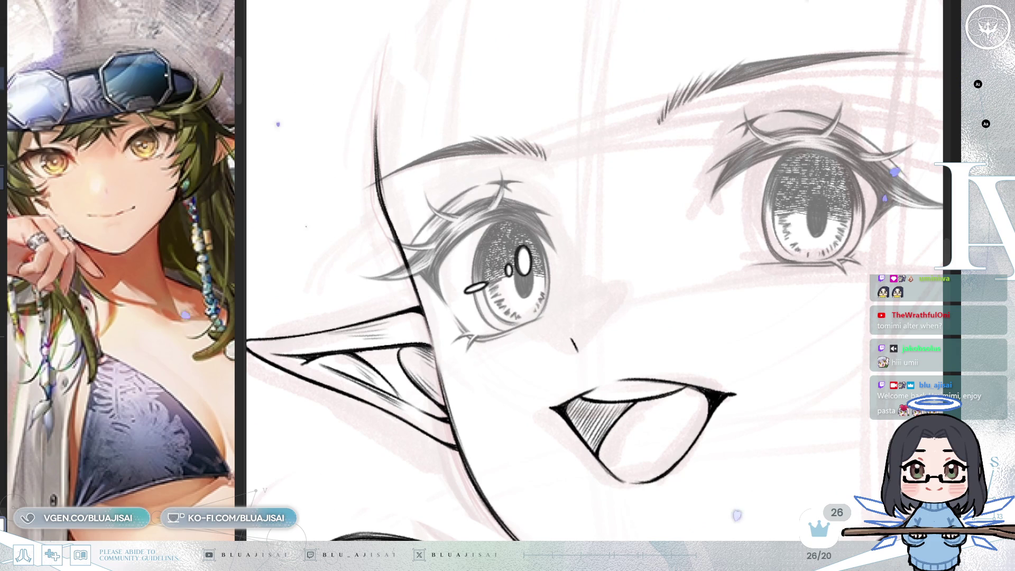
Step: Copy the left eye's highlight outlines and place the pasted copy over the right eye's iris
key(ctrl+c)
key(ctrl+v)
mouse_move(756, 191)
mouse_down()
mouse_move(897, 193)
mouse_move(892, 204)
mouse_up()
key(ctrl+t)
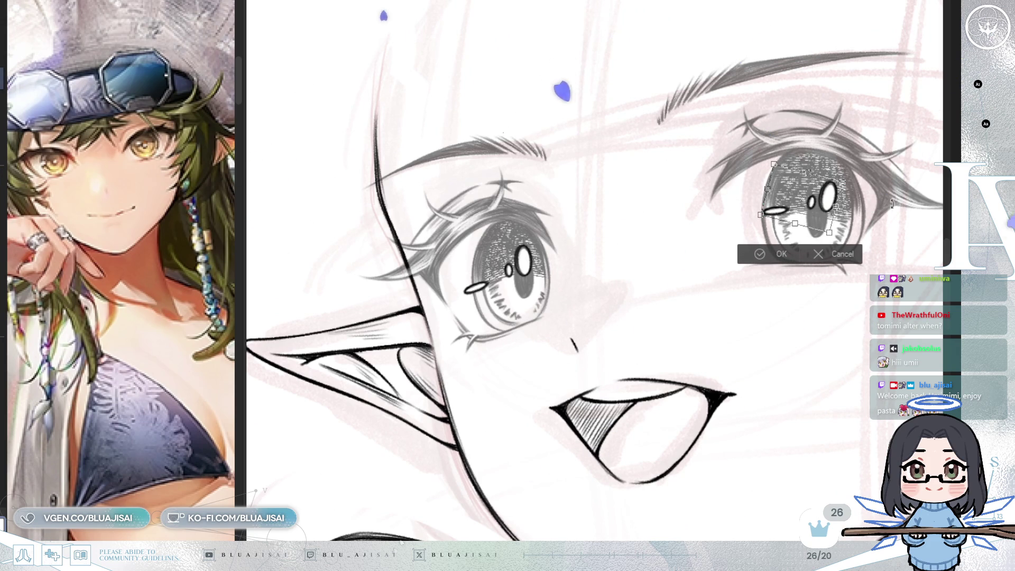
drag(820, 222, 814, 223)
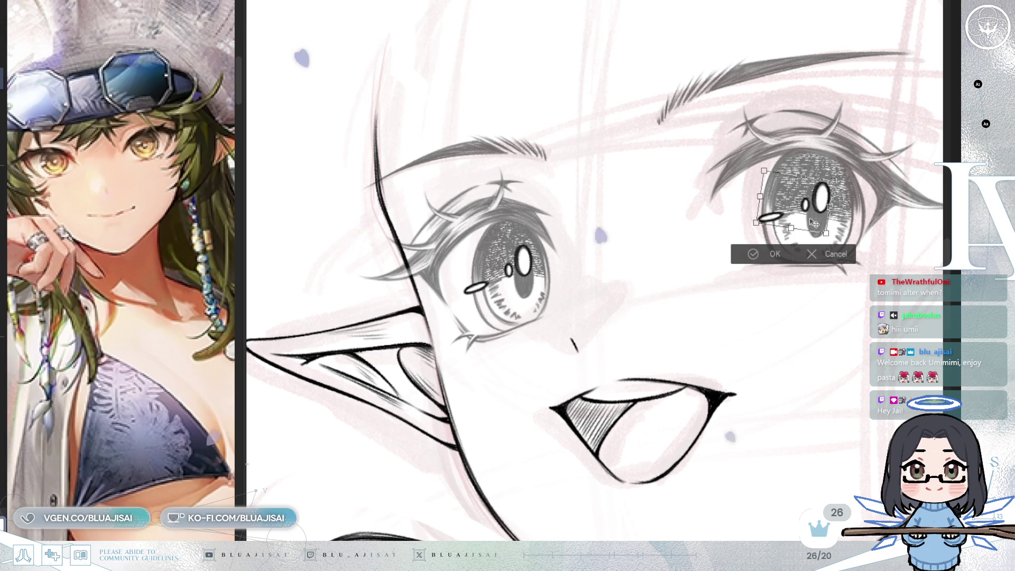
click(762, 253)
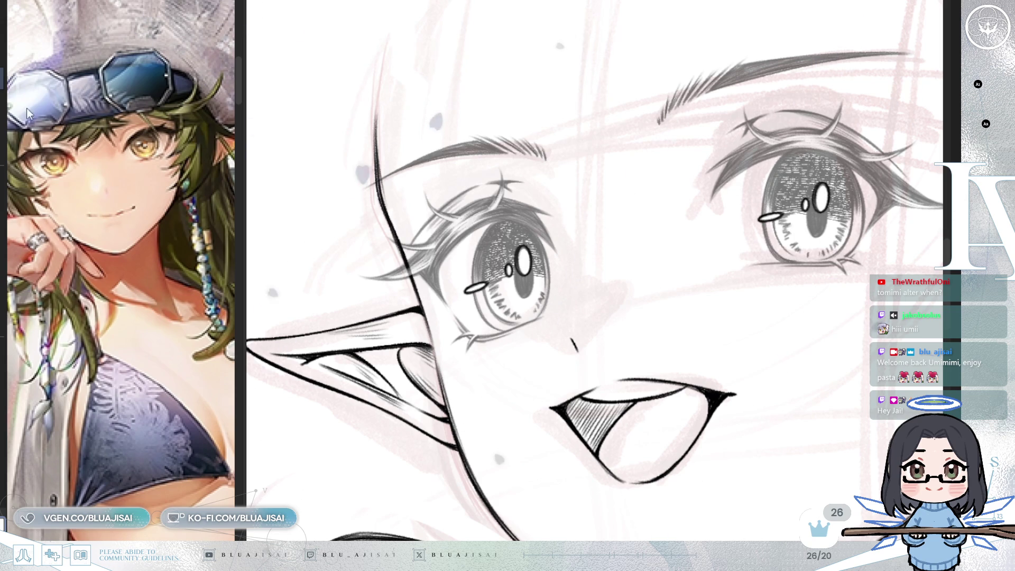
Step: Shift the small side highlight slightly left to fit the iris edge, then deselect
key(ctrl+t)
drag(783, 201, 794, 229)
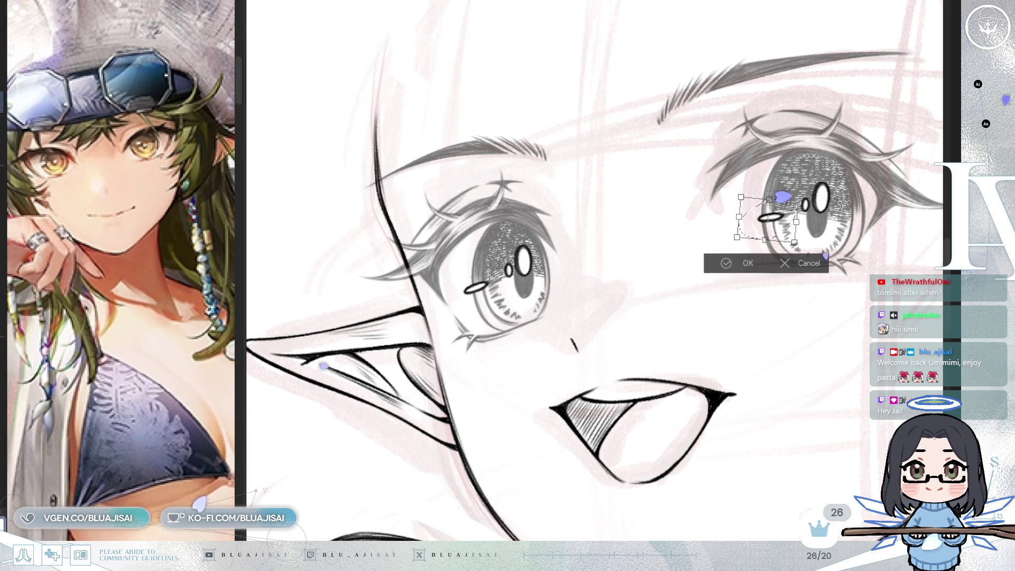
click(728, 265)
drag(781, 227, 778, 227)
key(ctrl+d)
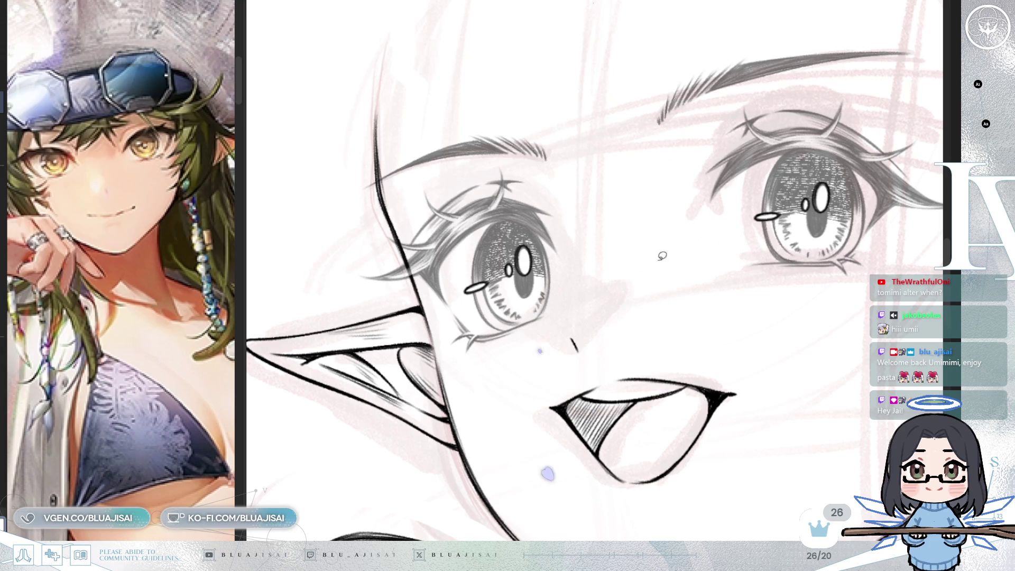
key(ctrl+minus)
key(ctrl+minus)
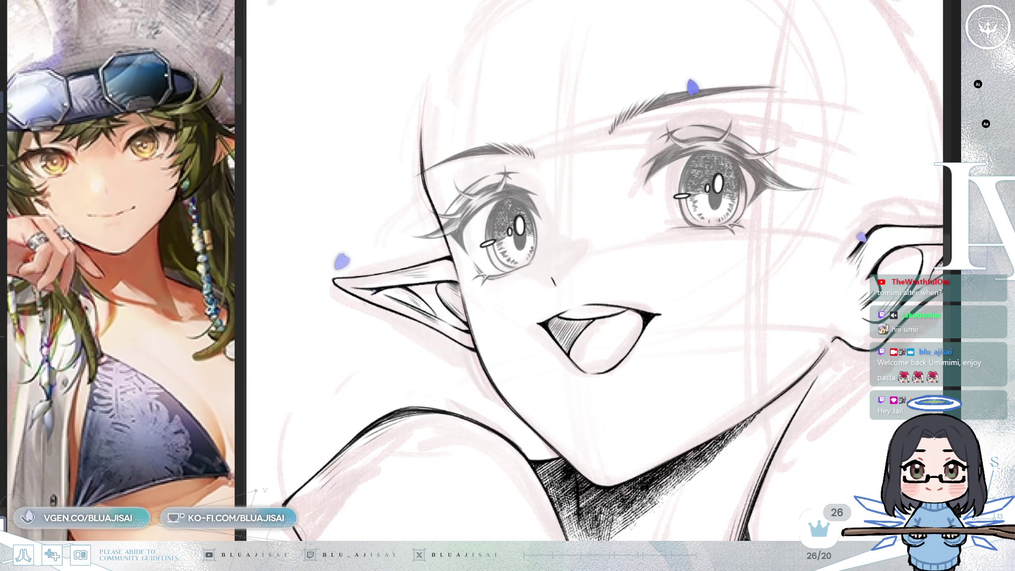
Step: Restore the eye linework to solid black, briefly mirror the view, and reframe around the head
key(m)
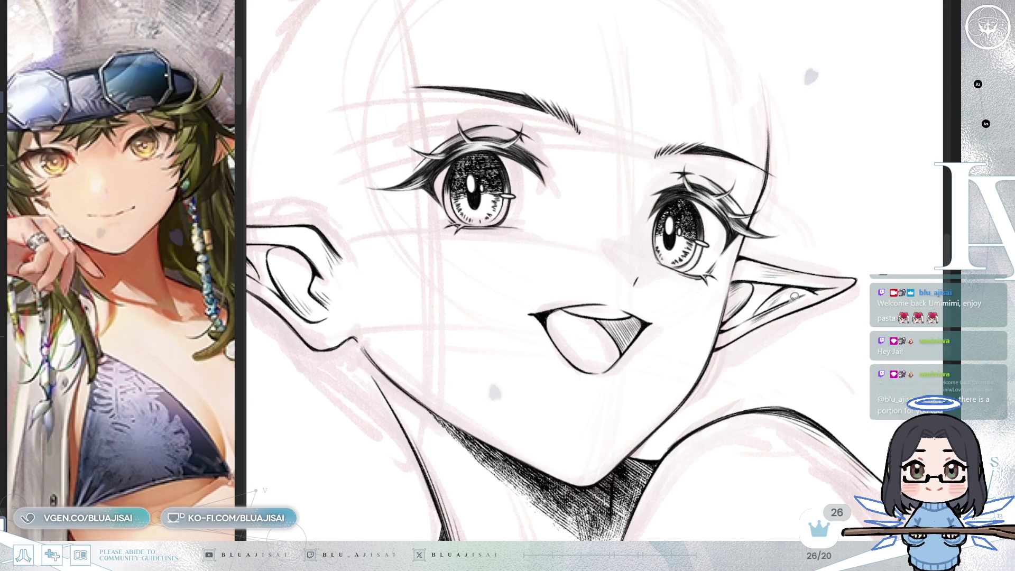
key(m)
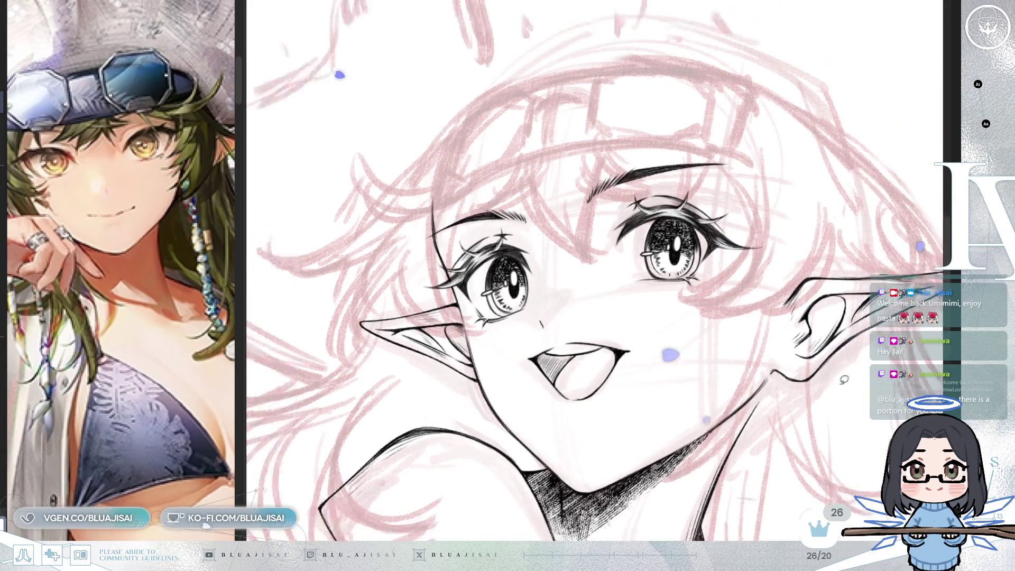
drag(845, 380, 809, 374)
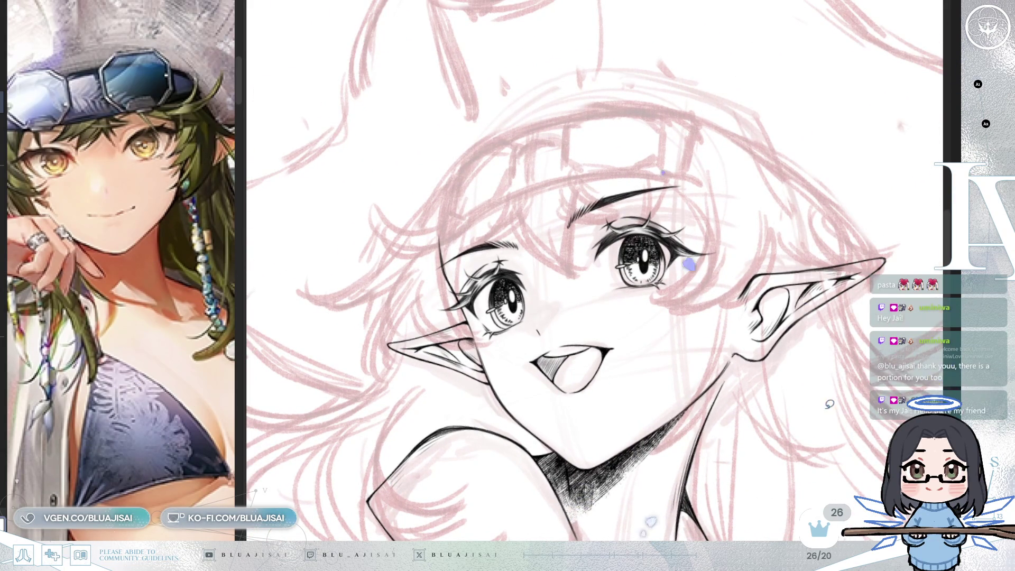
drag(829, 439, 814, 377)
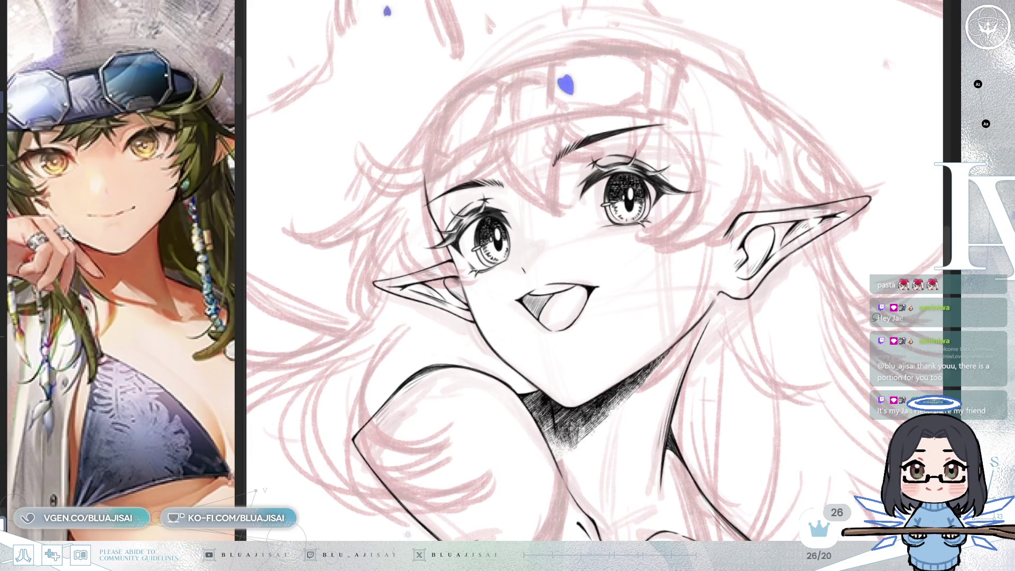
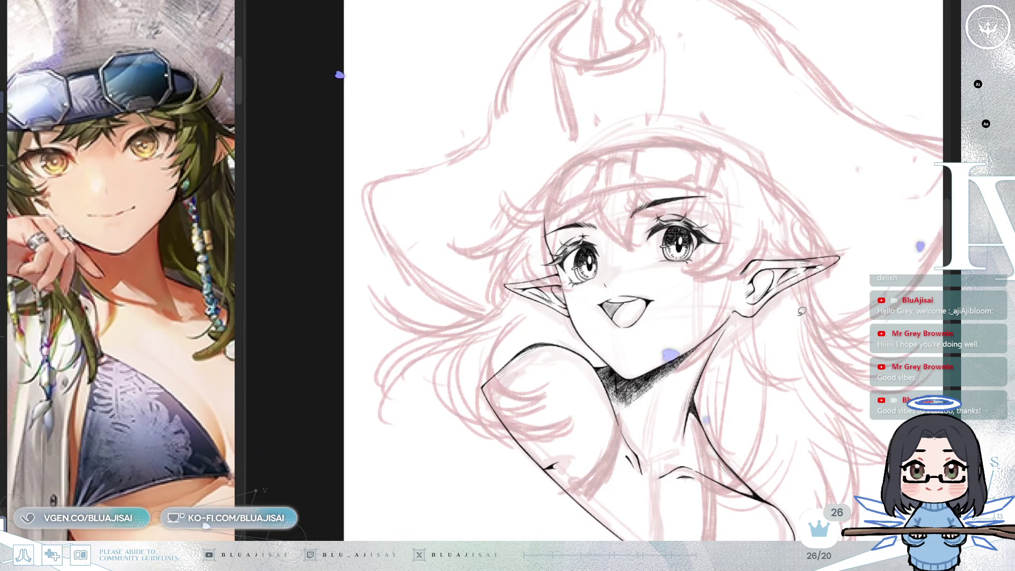
Step: Lasso the girl's right-hand eye and enlarge it slightly with a free transform
scroll(802, 312, up, 2)
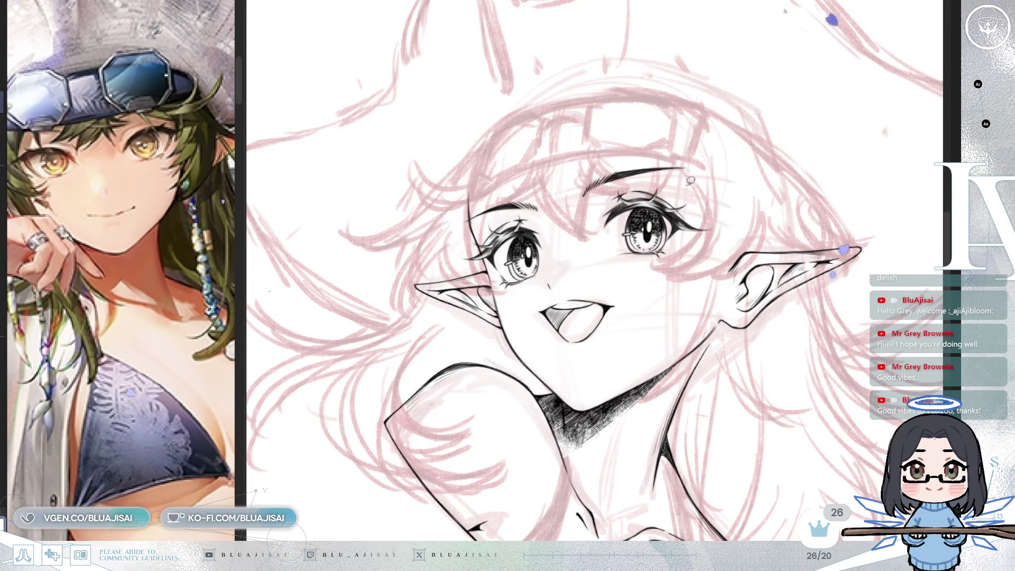
scroll(664, 179, up, 2)
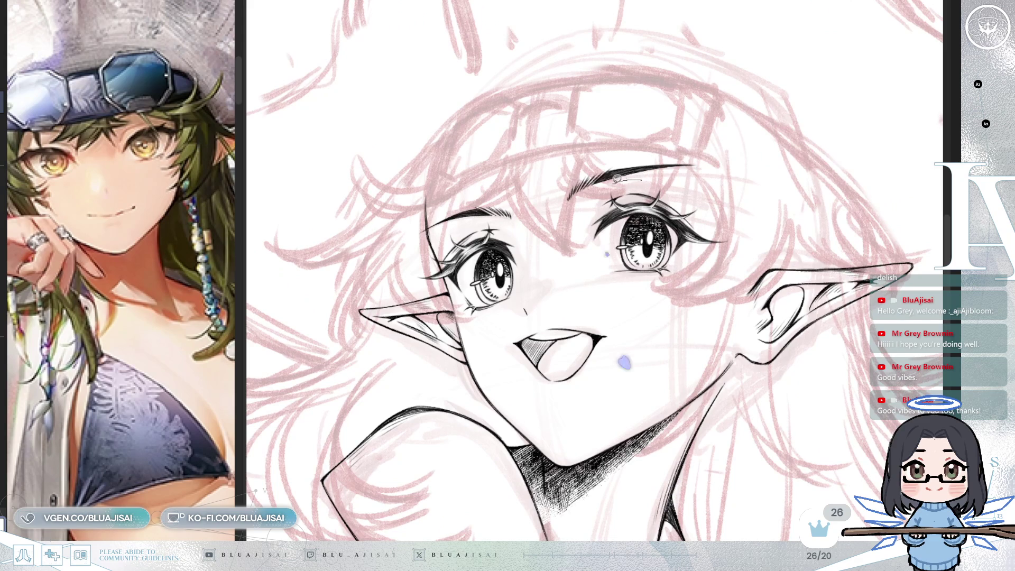
drag(685, 172, 684, 172)
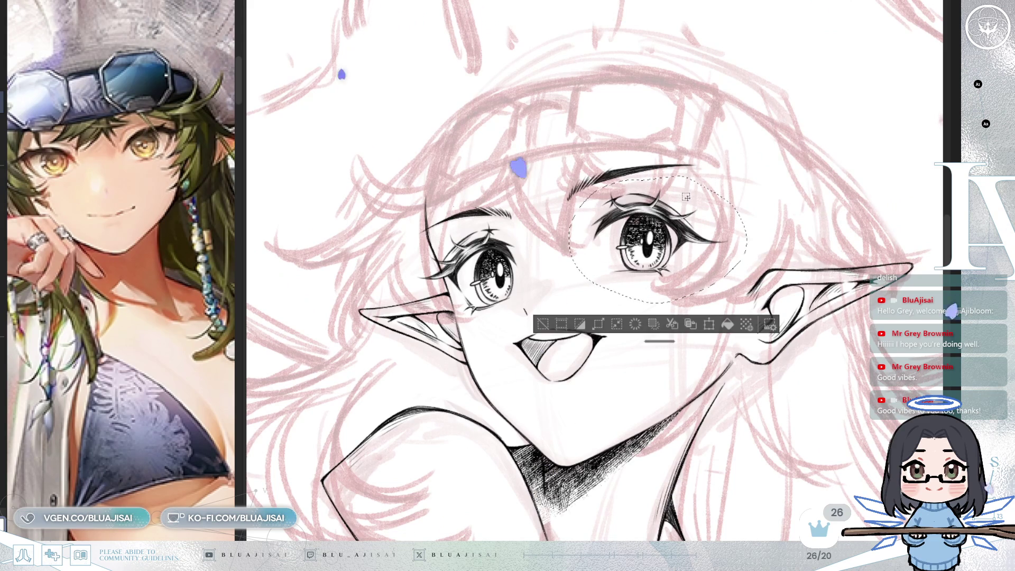
key(ctrl+t)
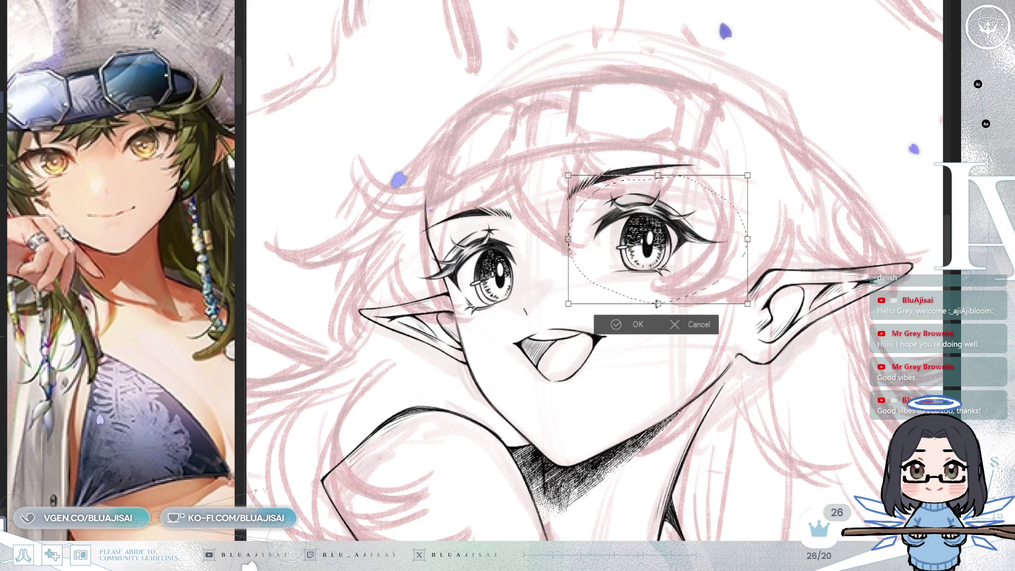
drag(658, 303, 656, 309)
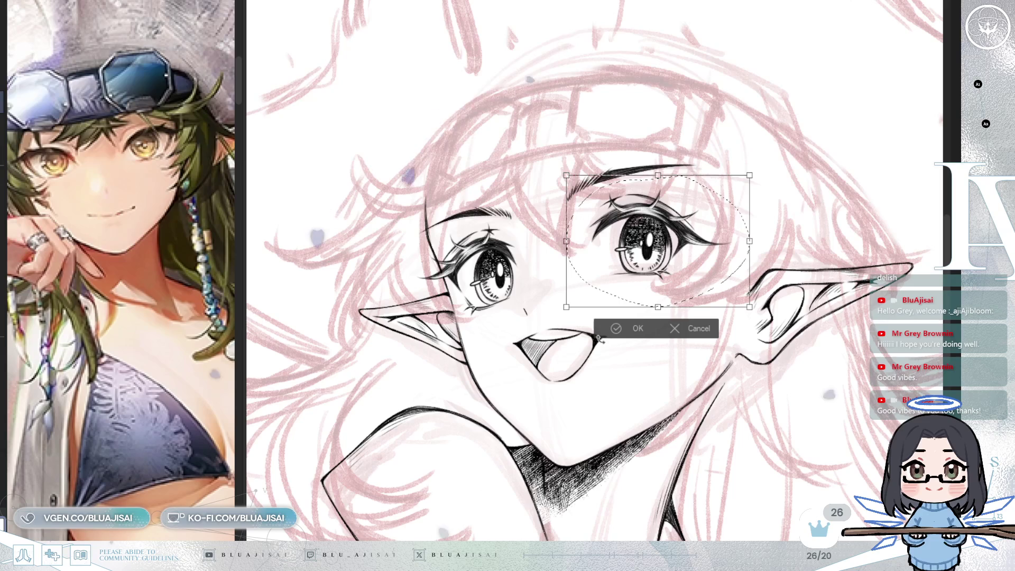
click(638, 328)
key(ctrl+d)
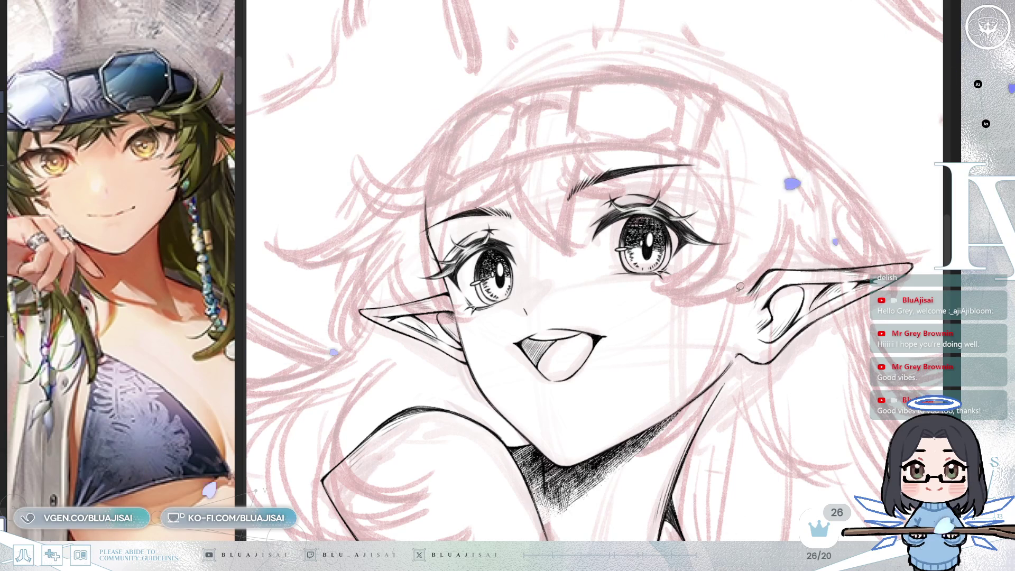
Step: Skew the open mouth's left side down and inward and nudge its right side in
mouse_move(629, 398)
mouse_down()
mouse_move(499, 350)
mouse_move(640, 382)
mouse_up()
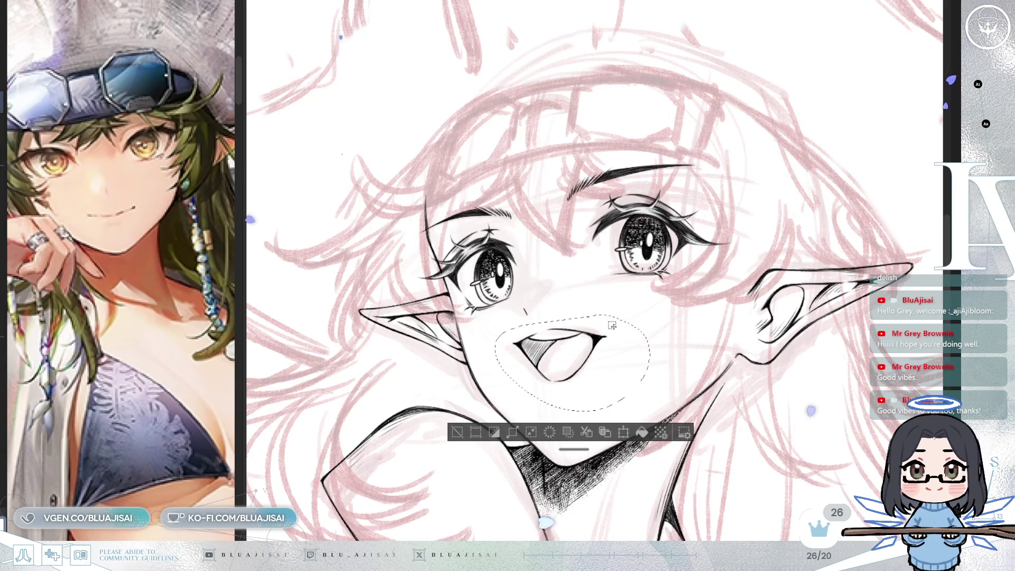
key(ctrl+t)
drag(497, 366, 547, 369)
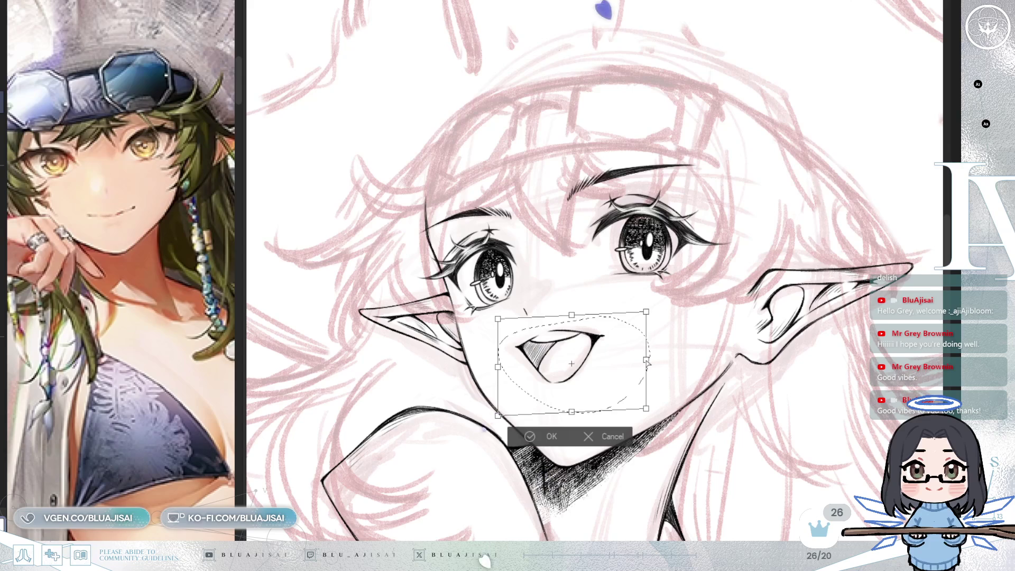
drag(650, 365, 625, 382)
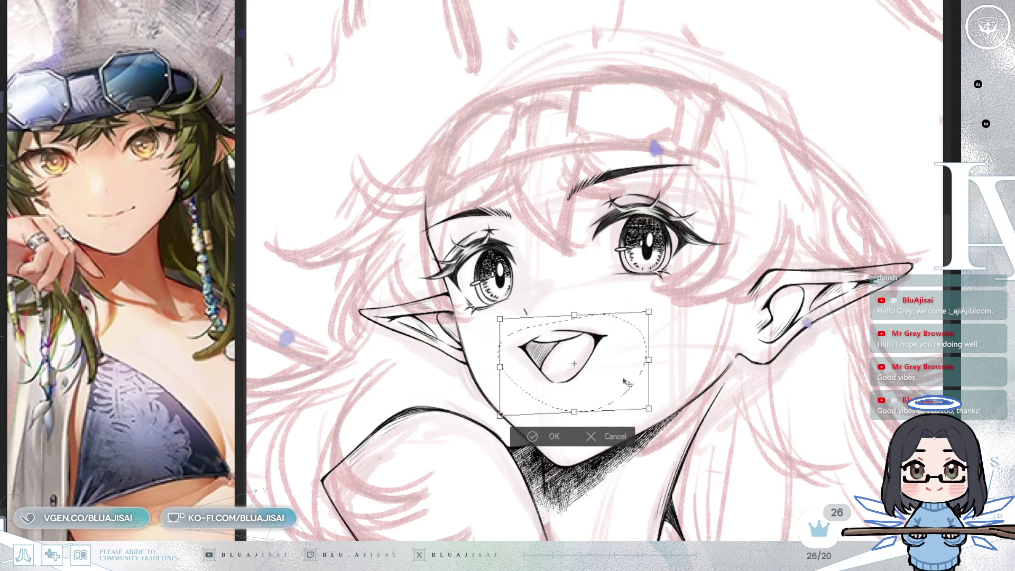
click(530, 439)
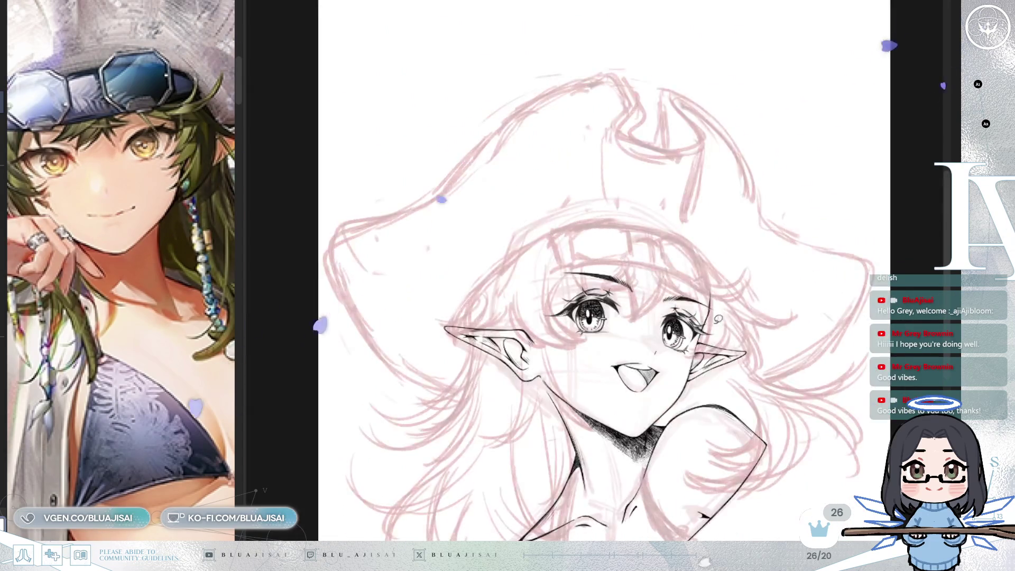
scroll(719, 320, down, 3)
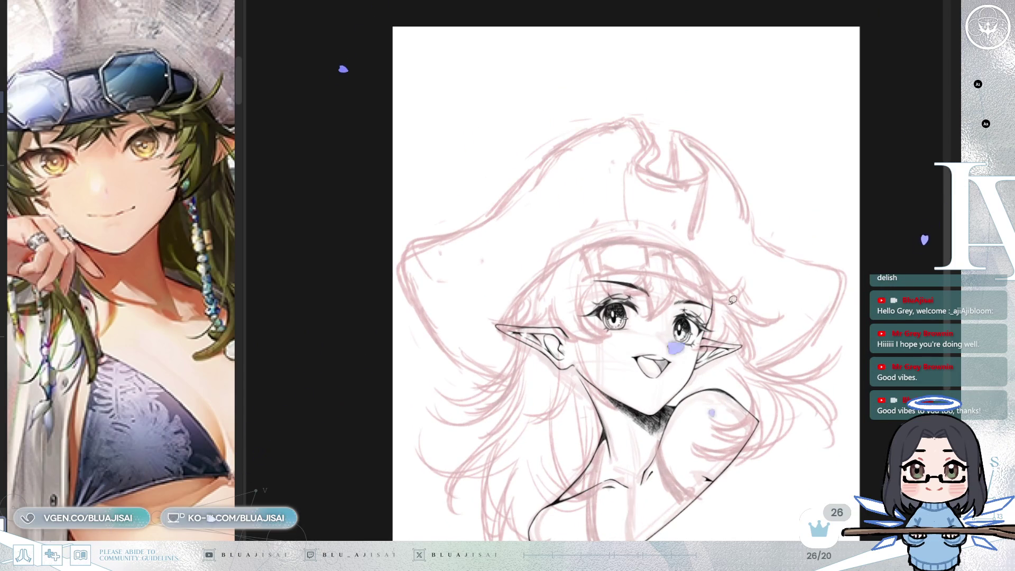
scroll(645, 391, down, 2)
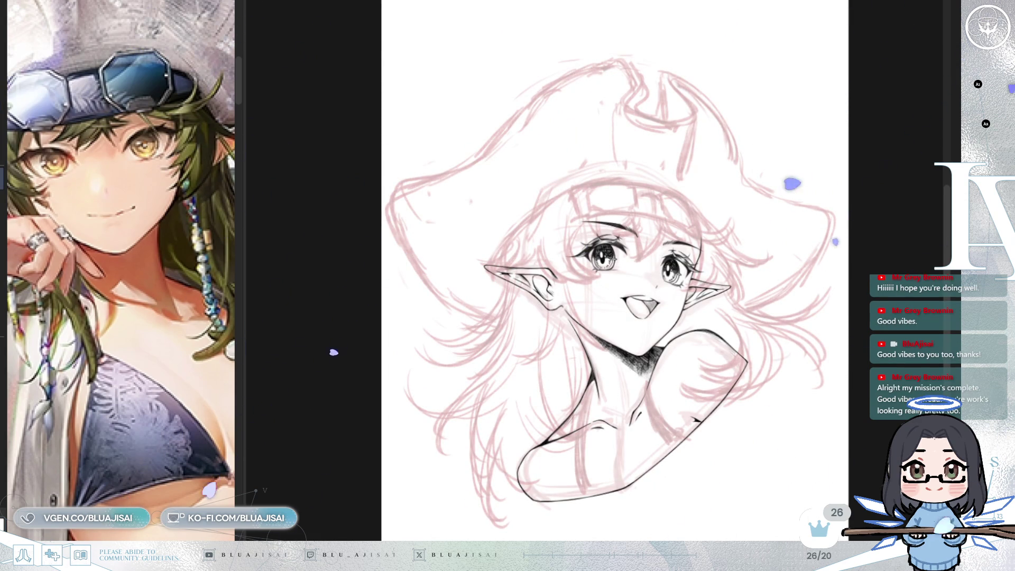
scroll(653, 447, up, 3)
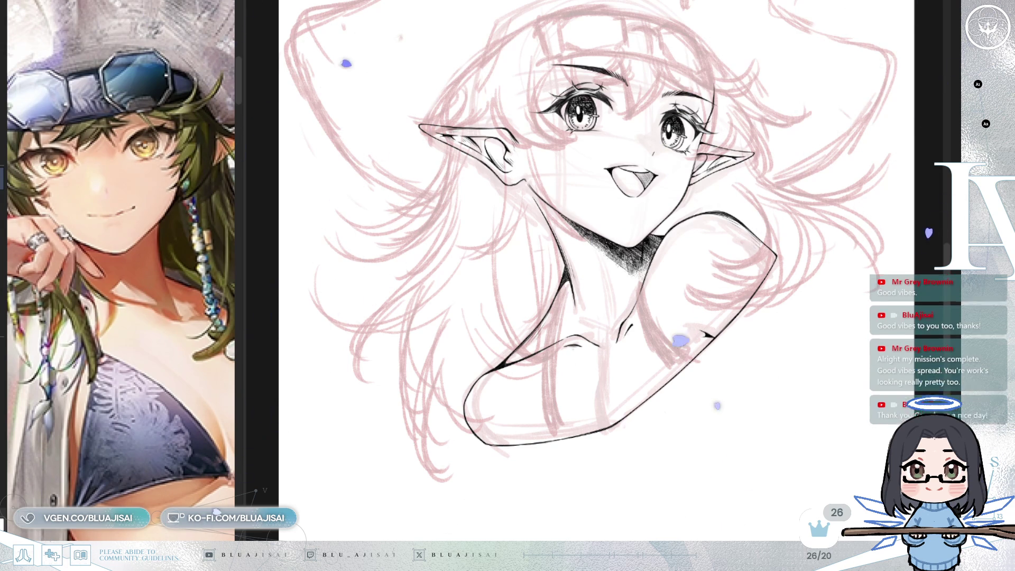
scroll(545, 307, up, 5)
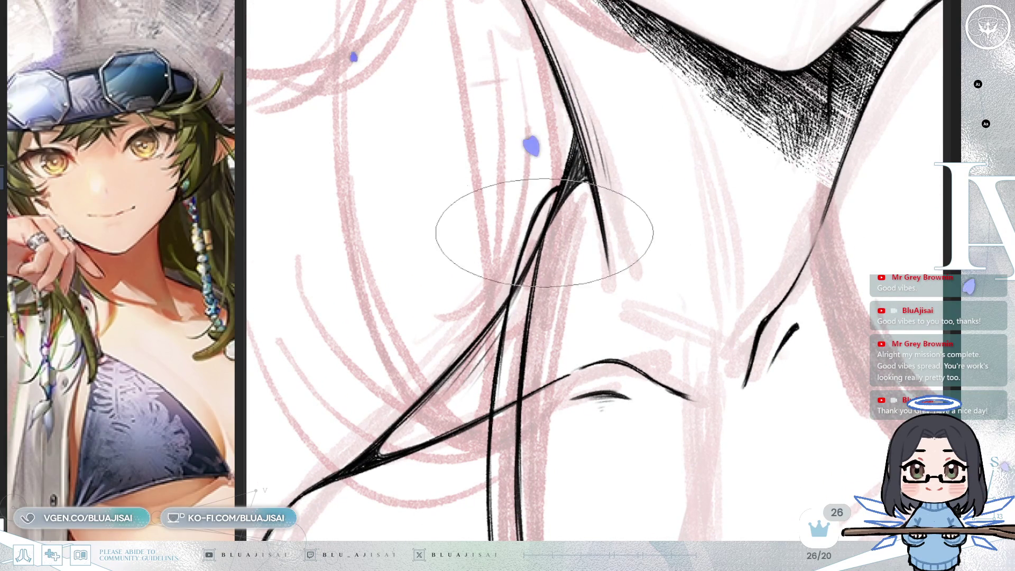
Step: On a slightly rotated canvas, ink two black lines from the neck down to the collar
scroll(497, 407, down, 5)
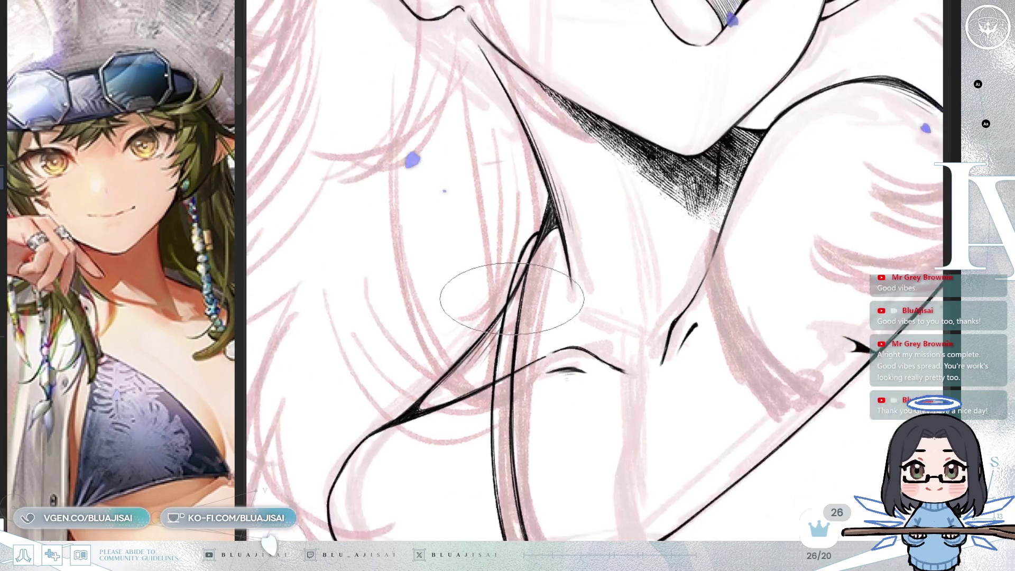
scroll(655, 224, down, 2)
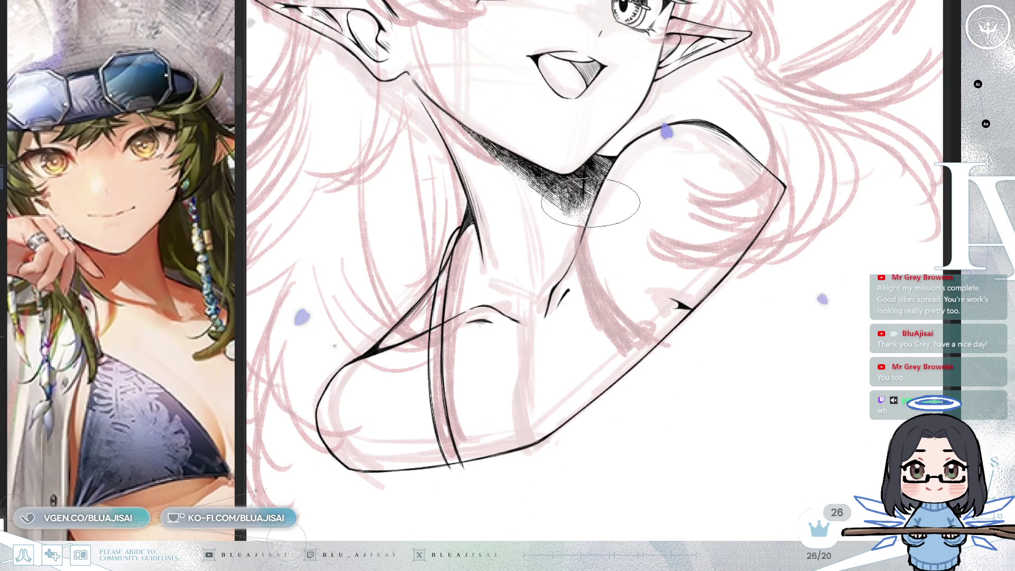
scroll(589, 211, up, 3)
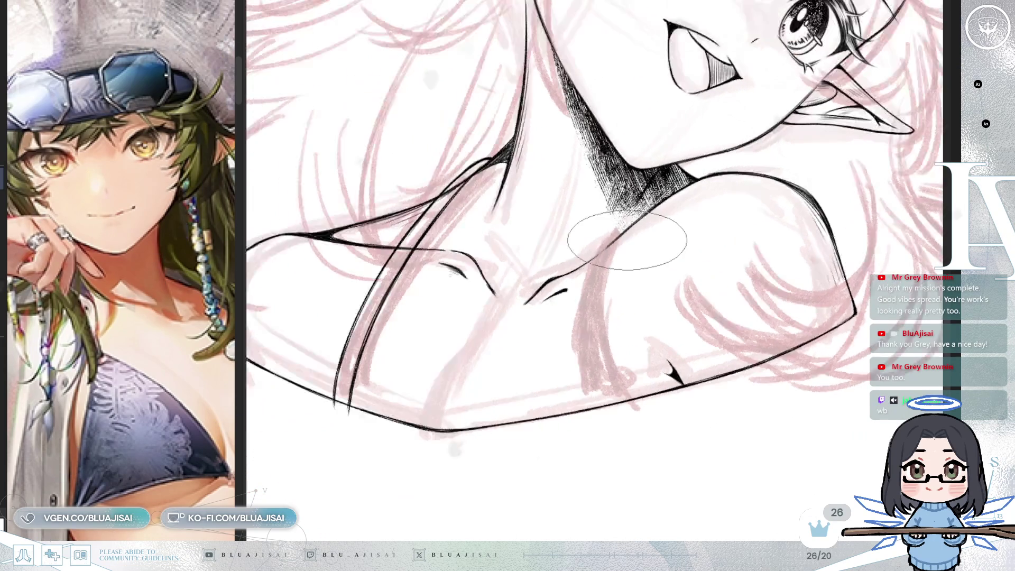
key(asciicircum)
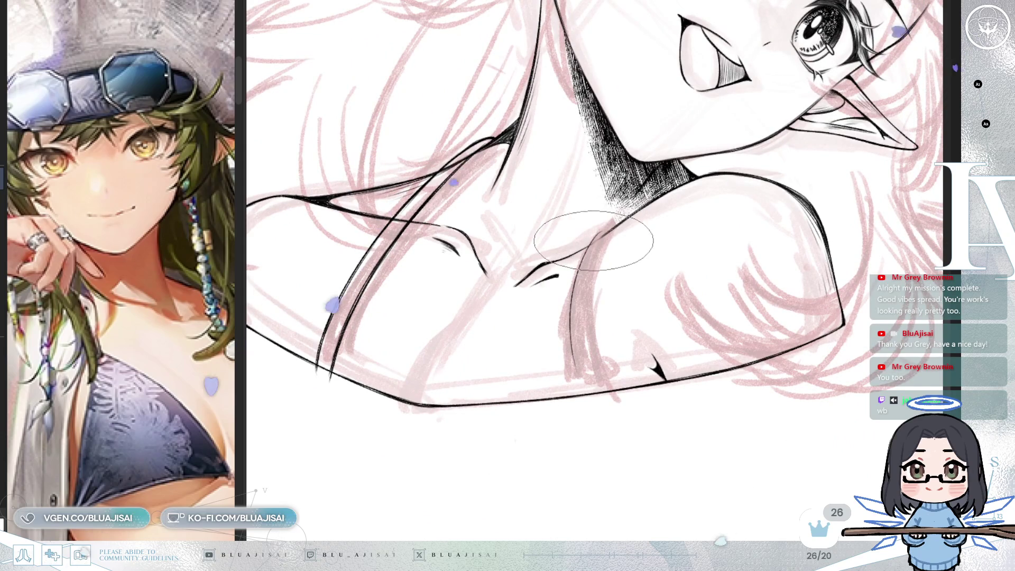
drag(599, 233, 570, 393)
key(ctrl+z)
drag(598, 235, 570, 393)
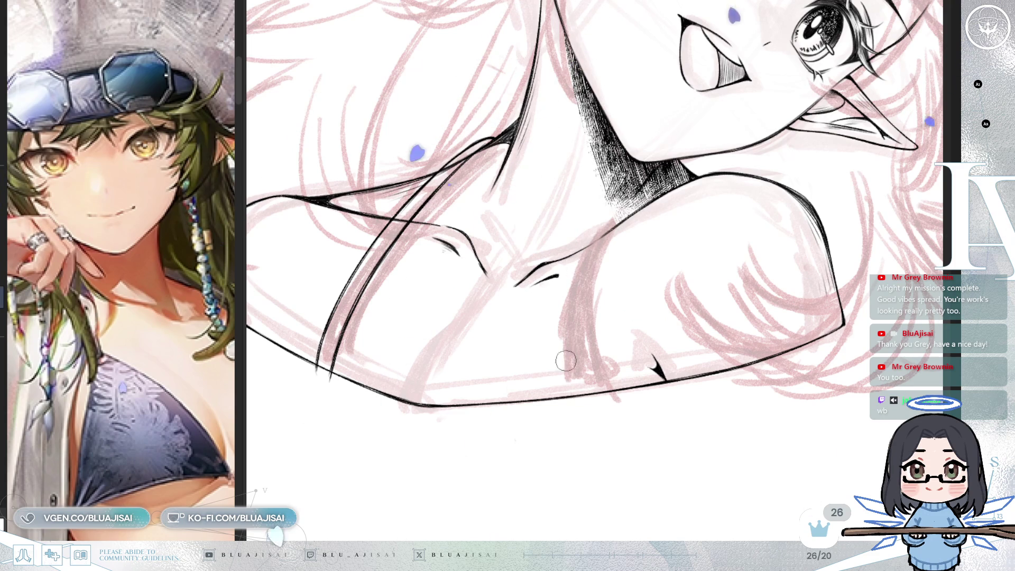
drag(614, 224, 601, 392)
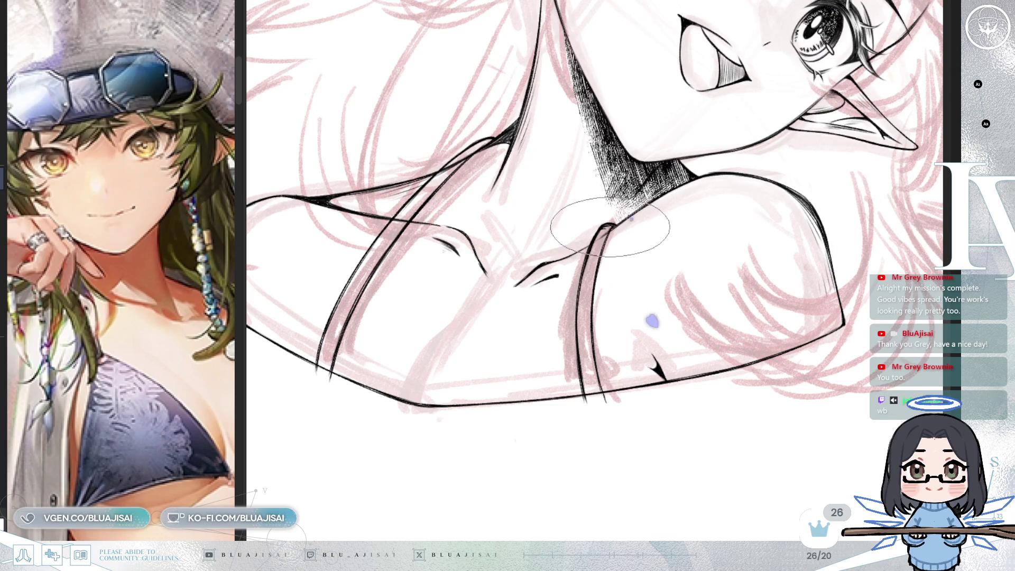
scroll(595, 296, down, 3)
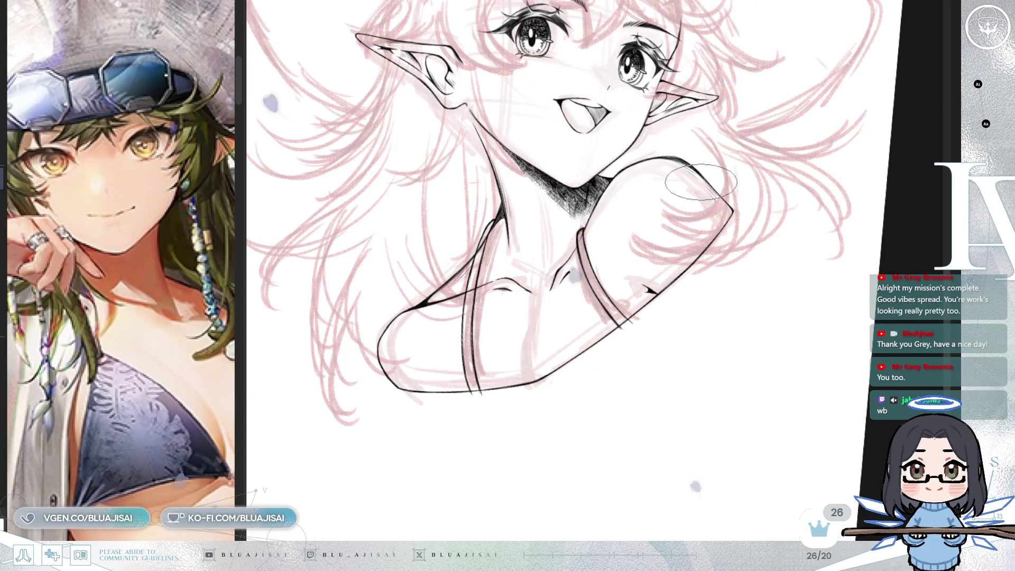
Step: Erase the stray line across the sleeve and the curved line joining the neck stroke
scroll(700, 183, up, 3)
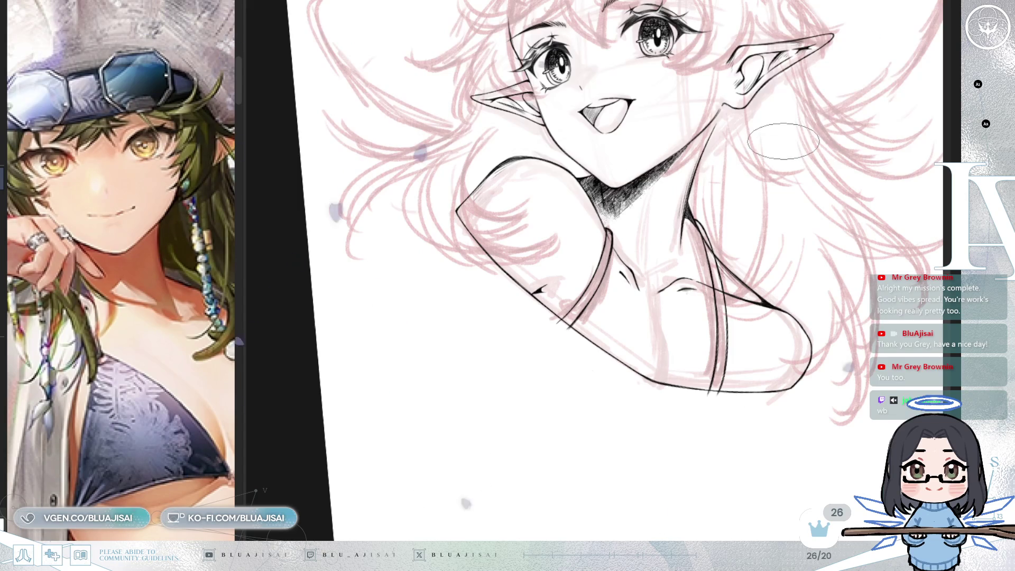
scroll(619, 106, up, 1)
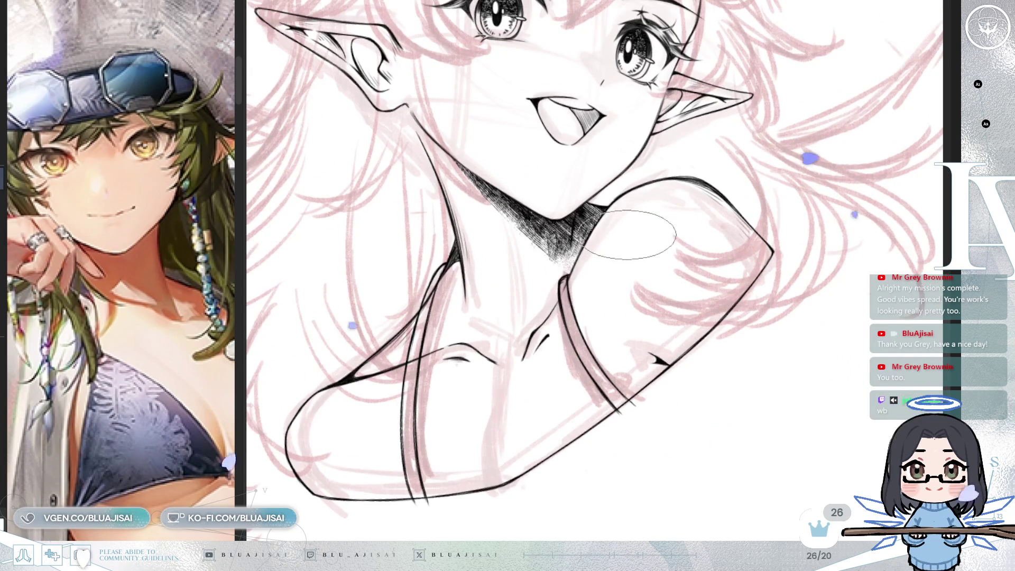
key(e)
mouse_move(573, 278)
mouse_down()
mouse_move(571, 323)
mouse_move(589, 347)
mouse_up()
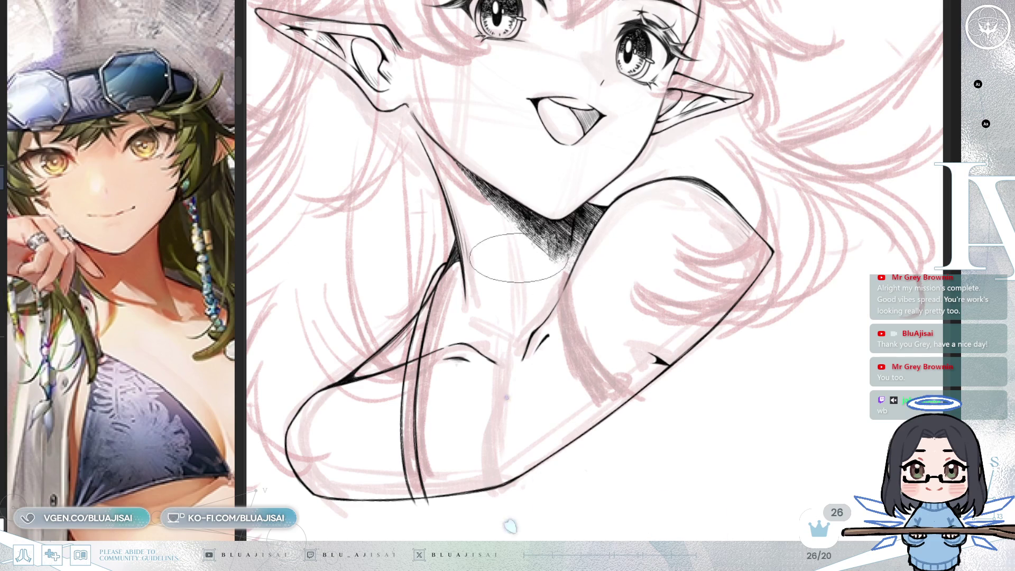
scroll(445, 265, up, 2)
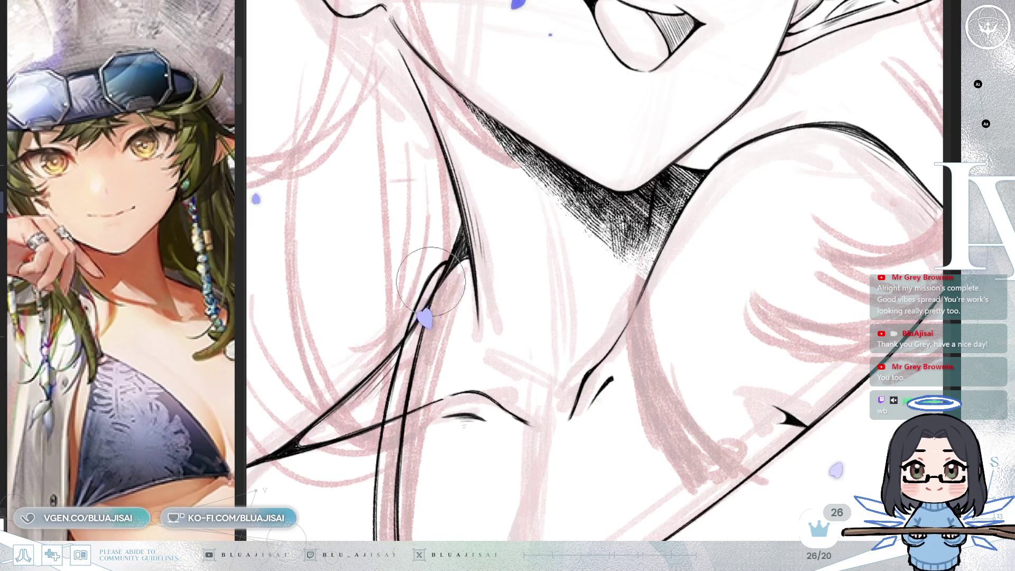
mouse_move(443, 262)
mouse_down()
mouse_move(454, 249)
mouse_move(426, 284)
mouse_move(441, 263)
mouse_up()
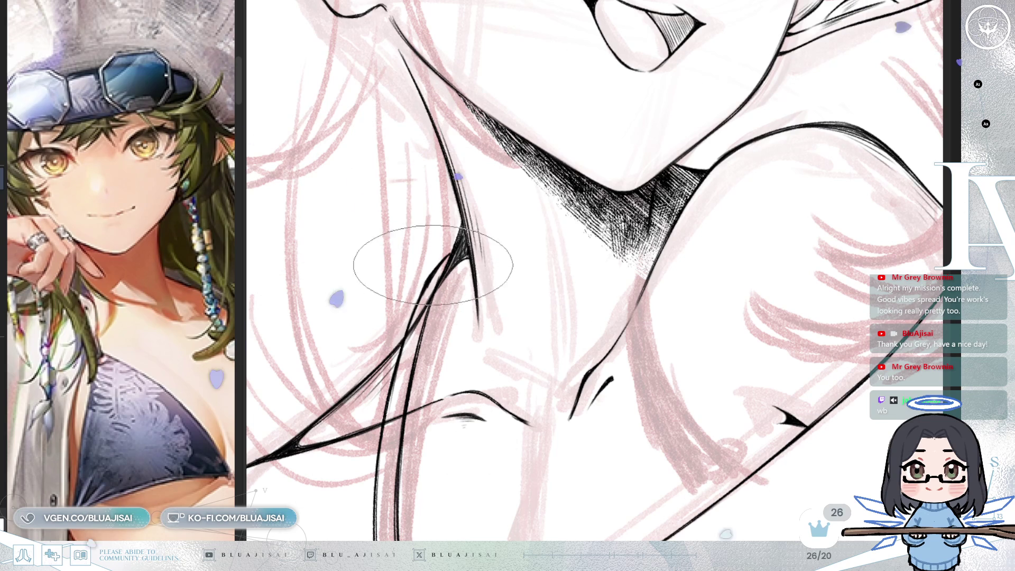
drag(476, 233, 528, 206)
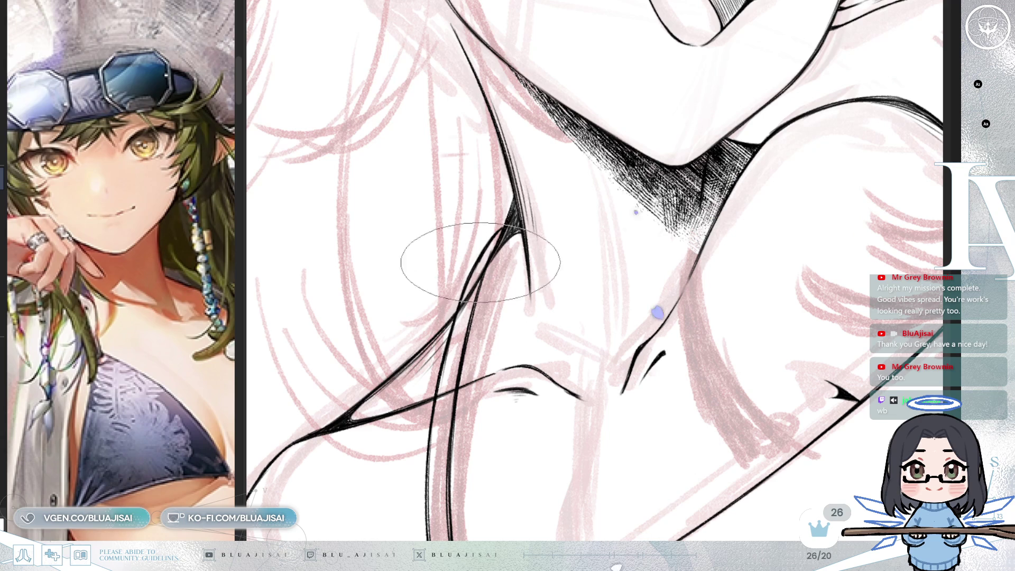
scroll(607, 67, down, 2)
Step: After a mirrored-view check, ink two strap lines from the neck shadow down the right shoulder
key(h)
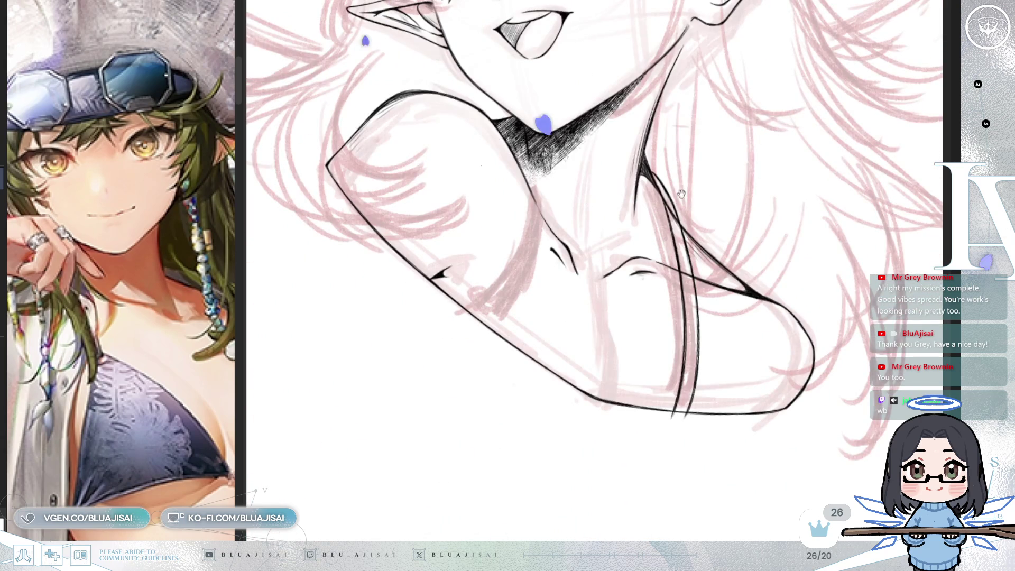
drag(682, 194, 691, 213)
key(h)
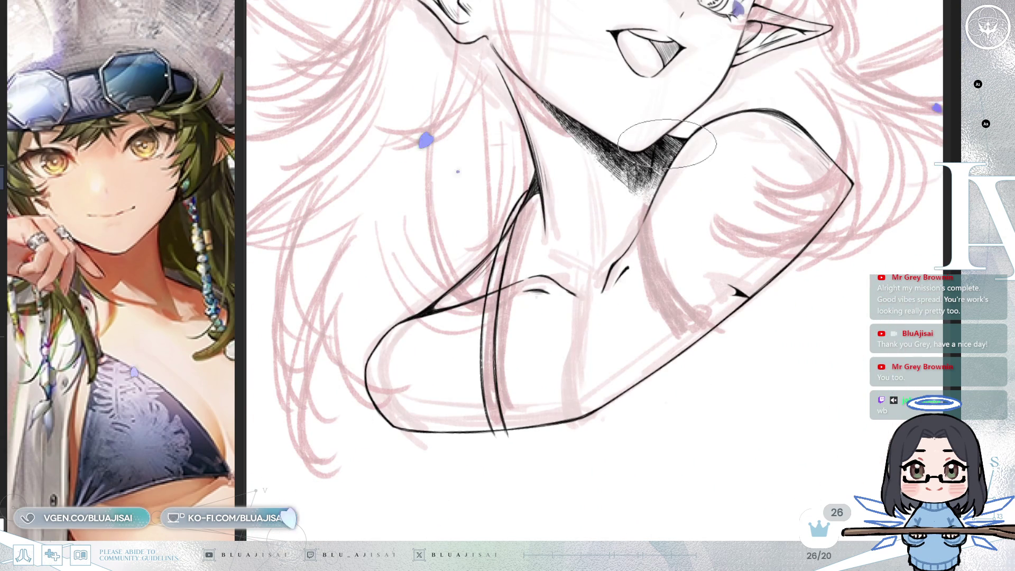
drag(662, 187, 664, 244)
key(ctrl+z)
drag(665, 175, 691, 326)
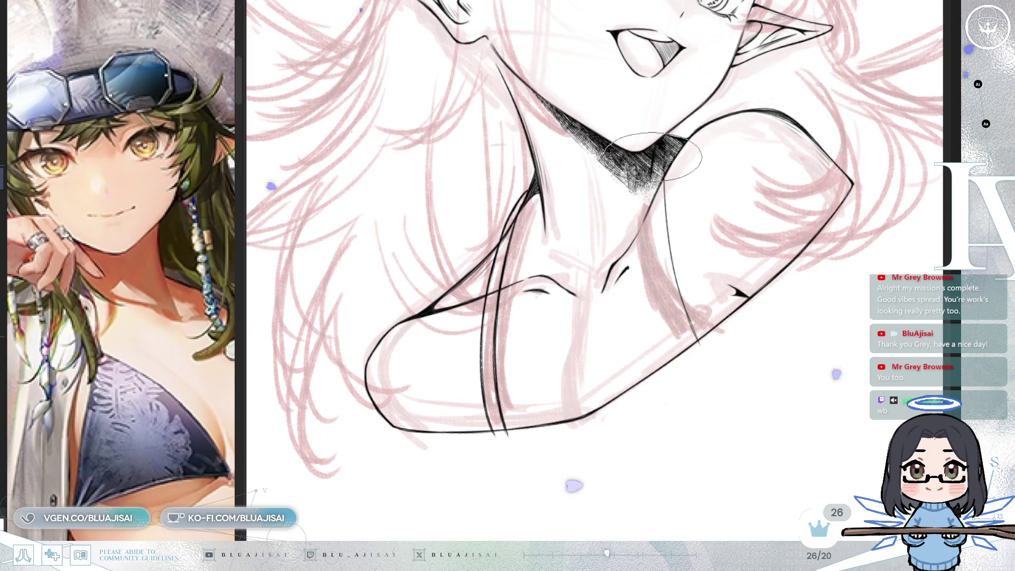
drag(656, 175, 685, 346)
key(ctrl+z)
drag(653, 167, 696, 349)
drag(657, 206, 600, 259)
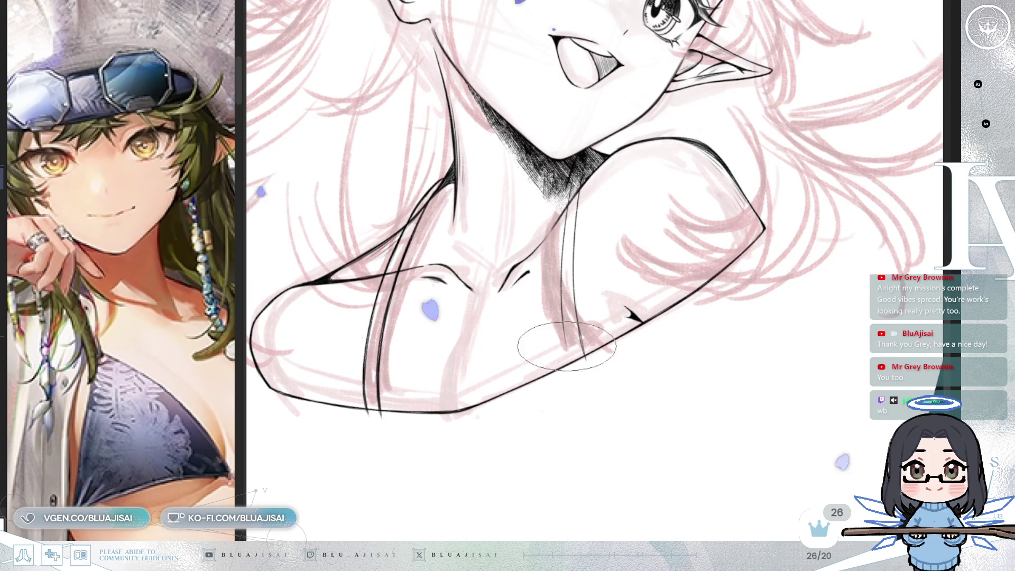
scroll(574, 182, up, 2)
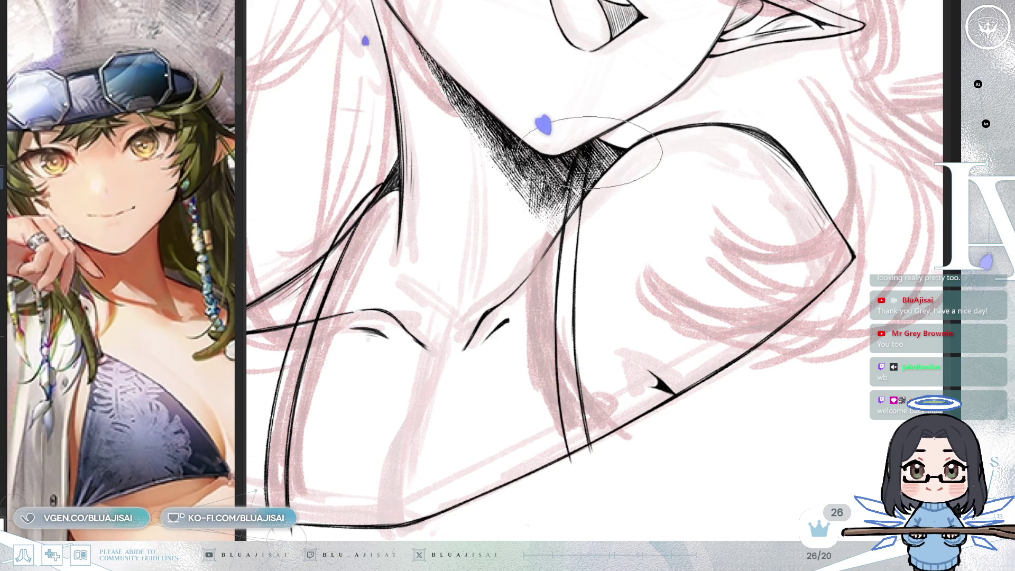
scroll(577, 341, down, 5)
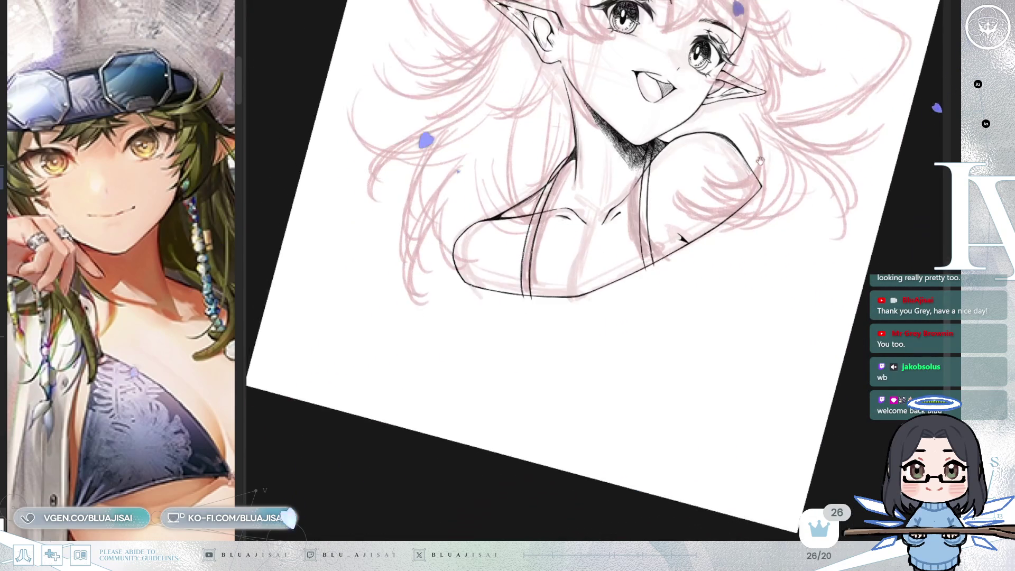
key(h)
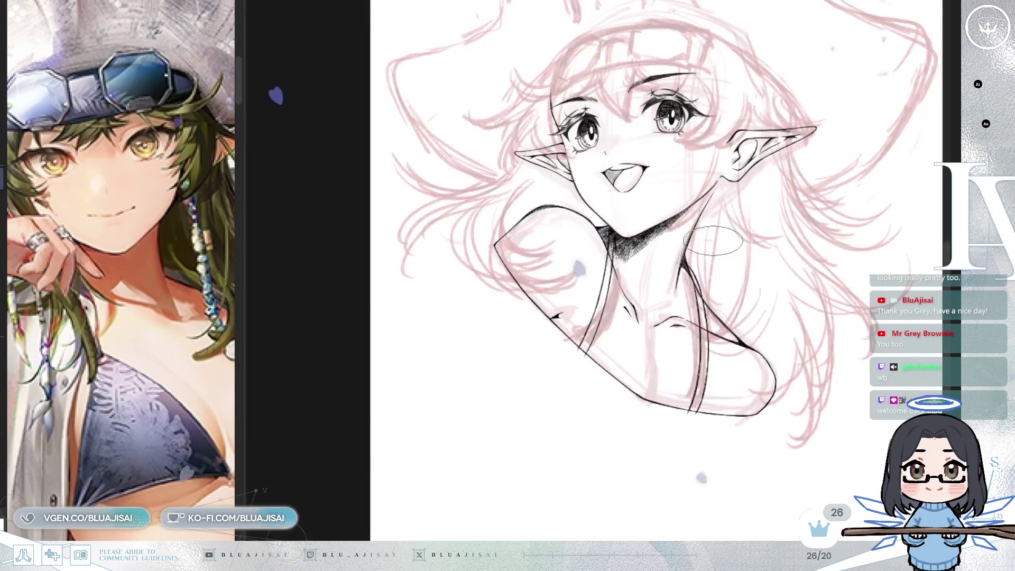
key(h)
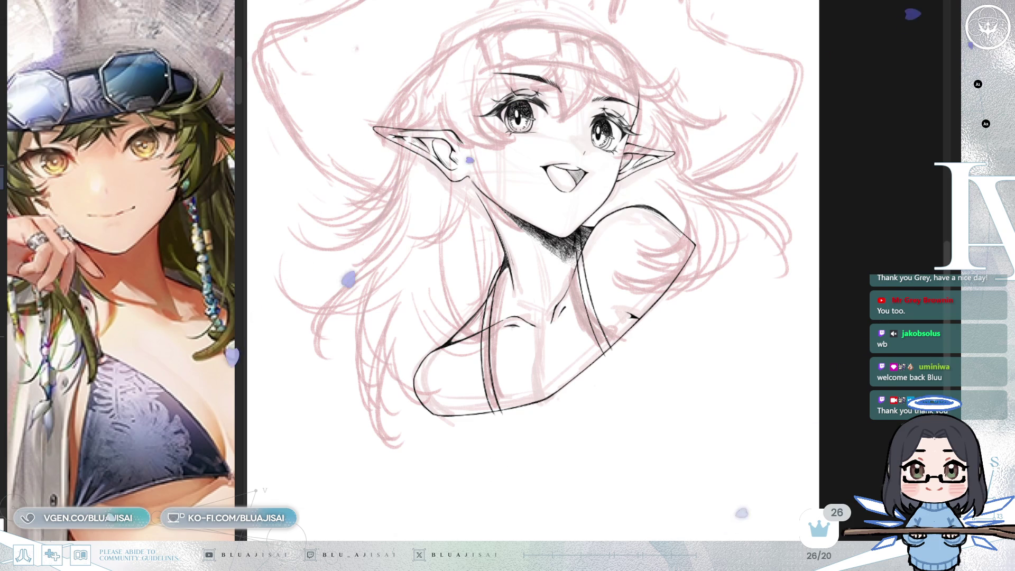
scroll(868, 201, up, 2)
scroll(868, 200, up, 1)
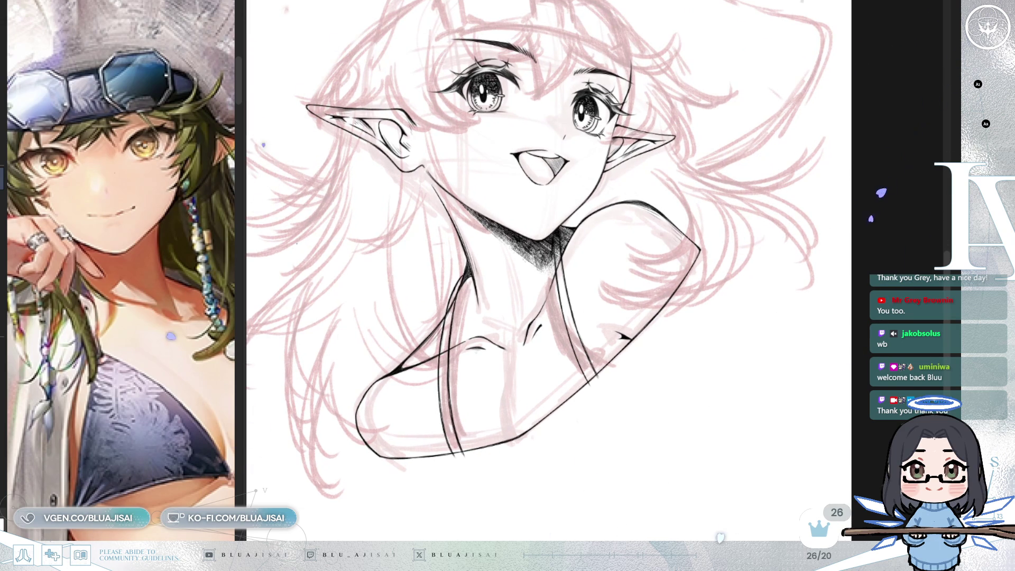
scroll(792, 267, up, 3)
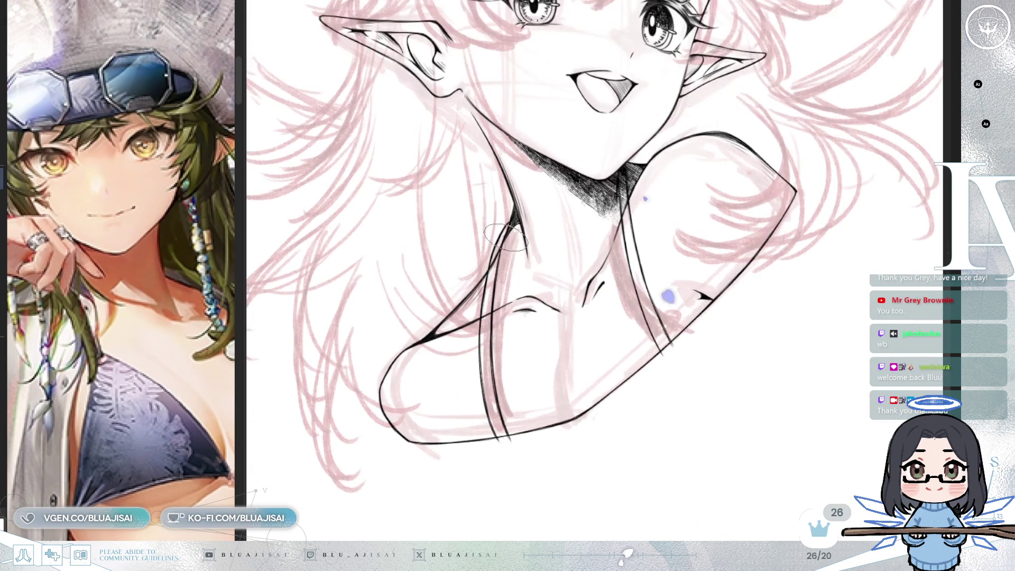
scroll(502, 230, down, 1)
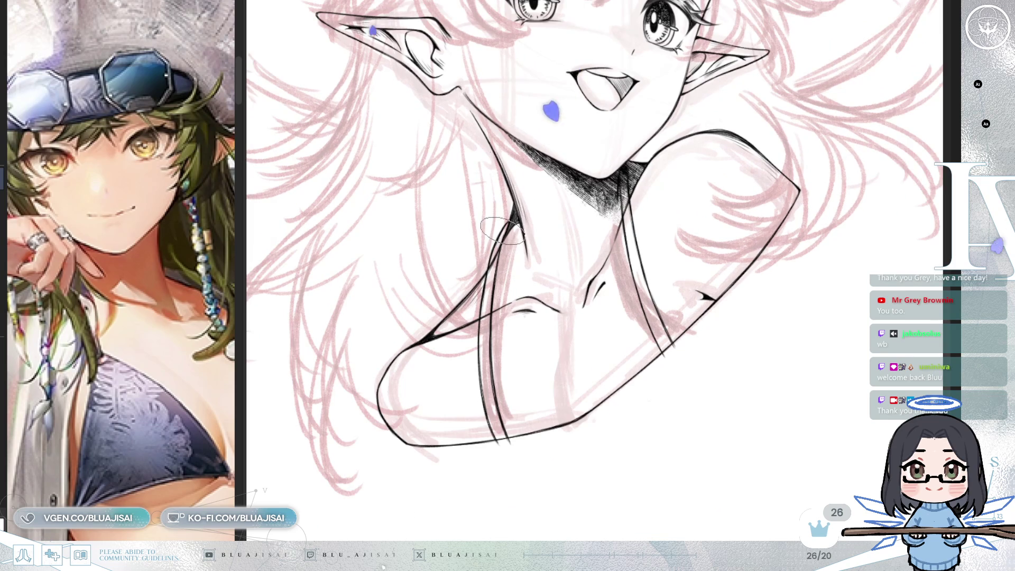
Step: Hatch along the left strap from the neck downward, redoing the first heavy stroke
mouse_move(505, 239)
mouse_down()
mouse_move(482, 378)
mouse_move(484, 410)
mouse_move(503, 437)
mouse_up()
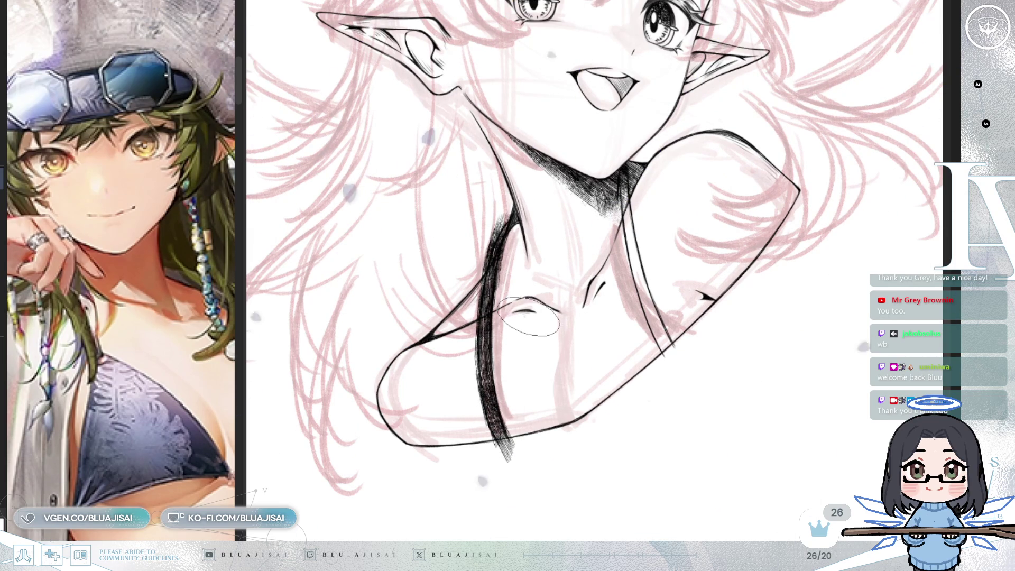
key(ctrl+z)
drag(500, 221, 487, 275)
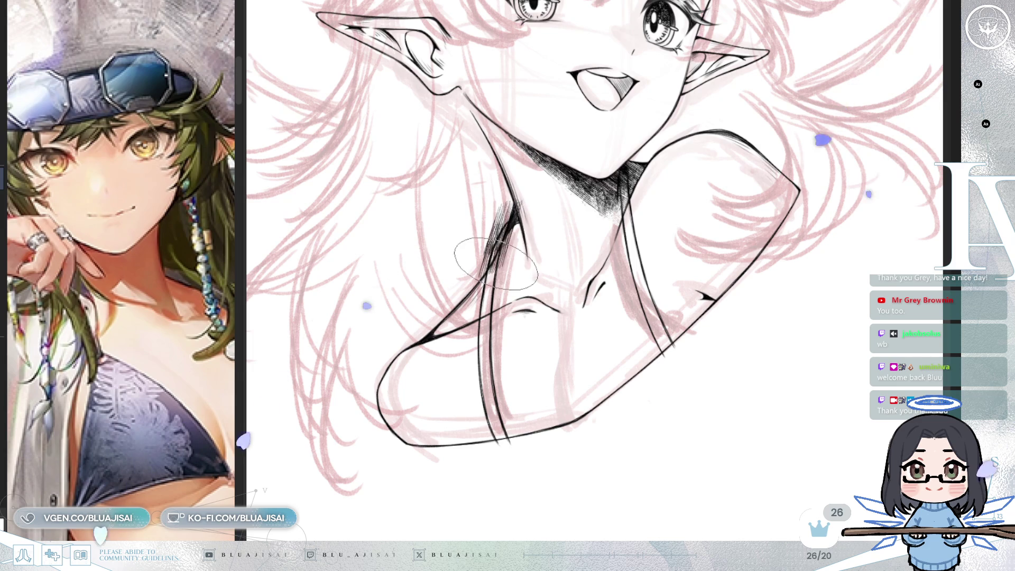
mouse_move(483, 204)
mouse_down()
mouse_move(483, 319)
mouse_move(468, 418)
mouse_move(479, 431)
mouse_move(489, 301)
mouse_up()
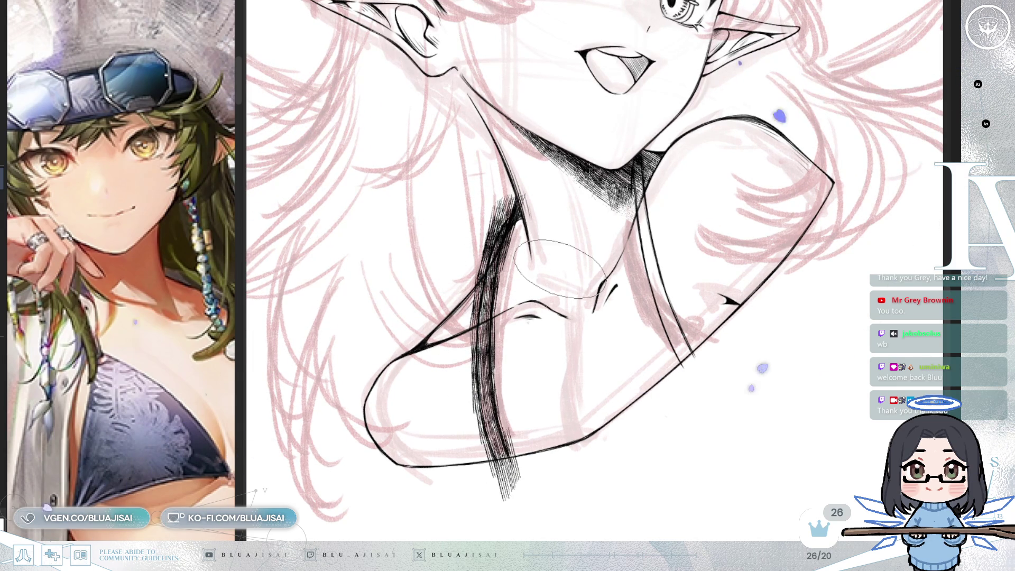
Step: Hatch the right strap down toward the arm, then undo the densest stroke to lighten it
drag(639, 184, 685, 363)
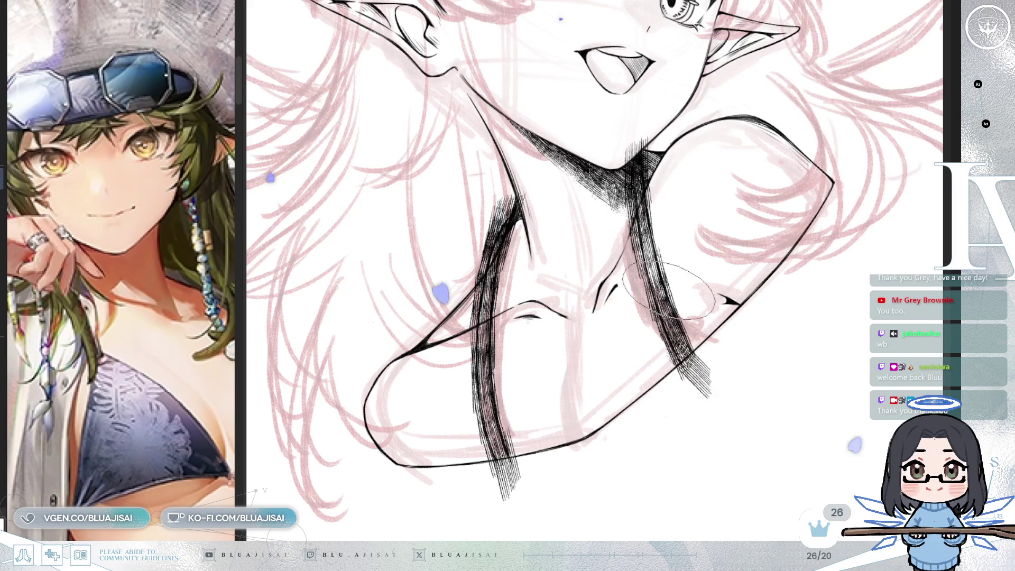
drag(652, 209, 688, 365)
drag(671, 317, 704, 397)
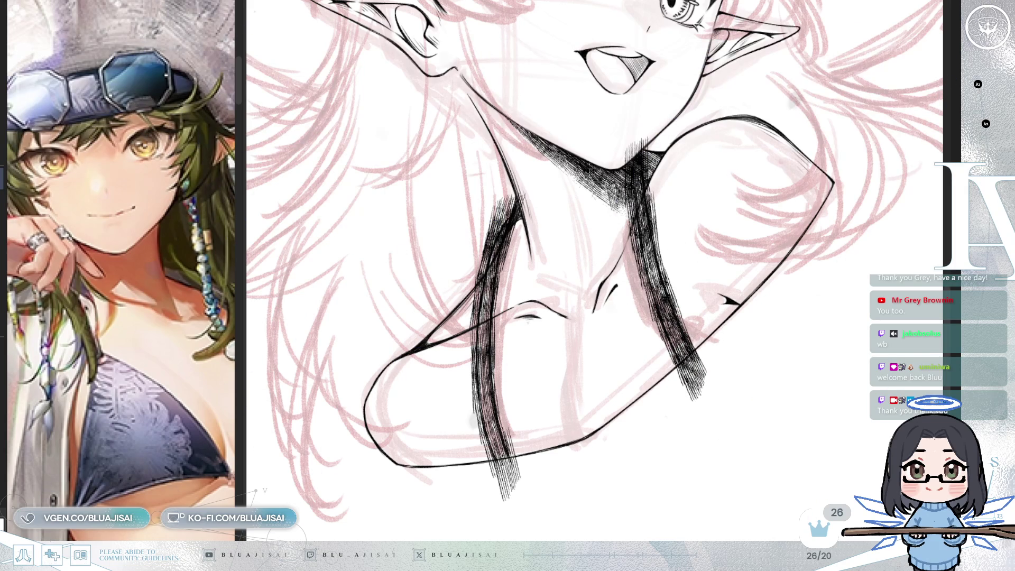
key(ctrl+z)
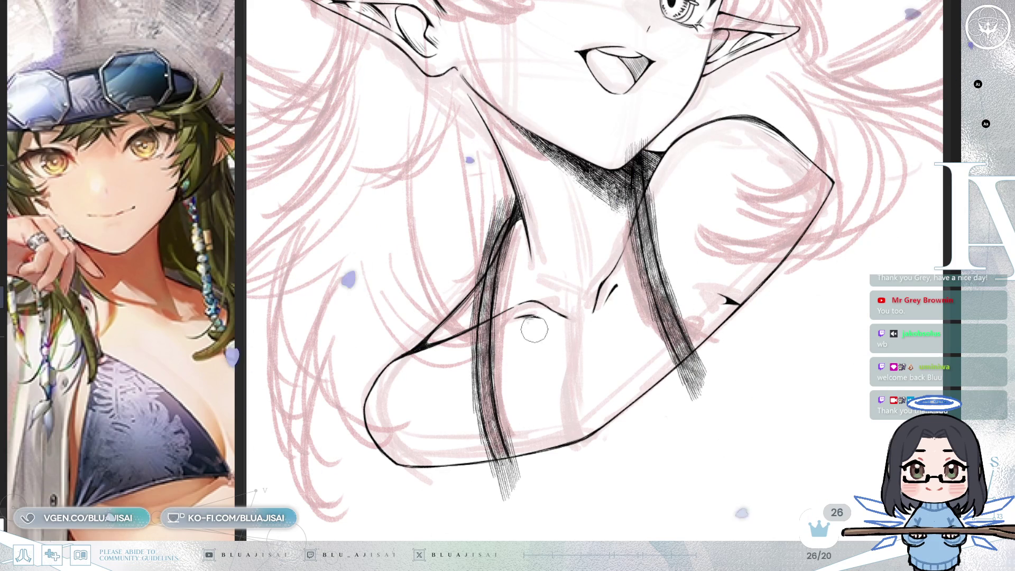
scroll(571, 397, up, 5)
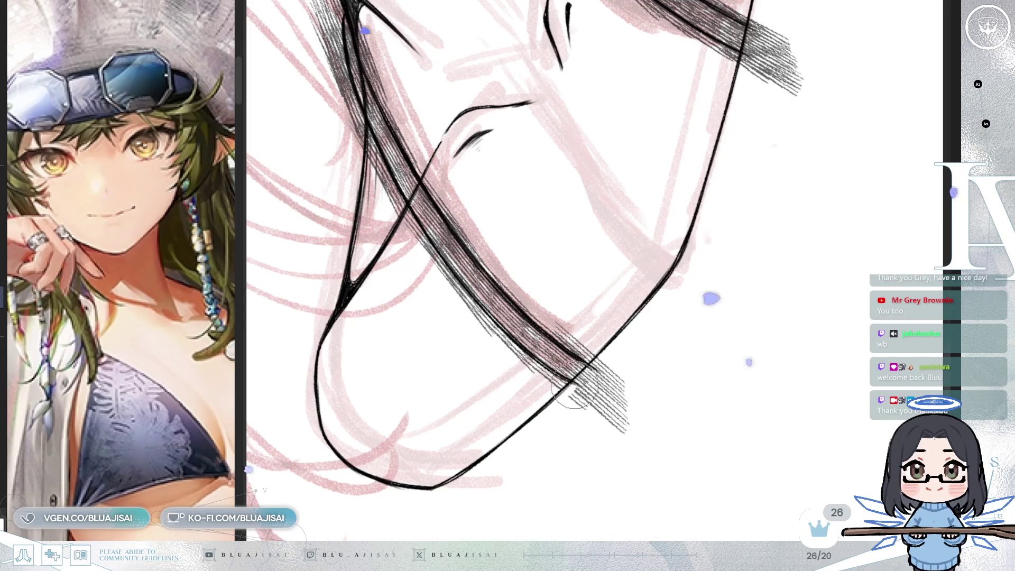
Step: Erase hatching spilling past the arm outline, along the strap, and where it meets the chin
mouse_move(591, 373)
mouse_down()
mouse_move(623, 420)
mouse_move(566, 340)
mouse_move(550, 362)
mouse_up()
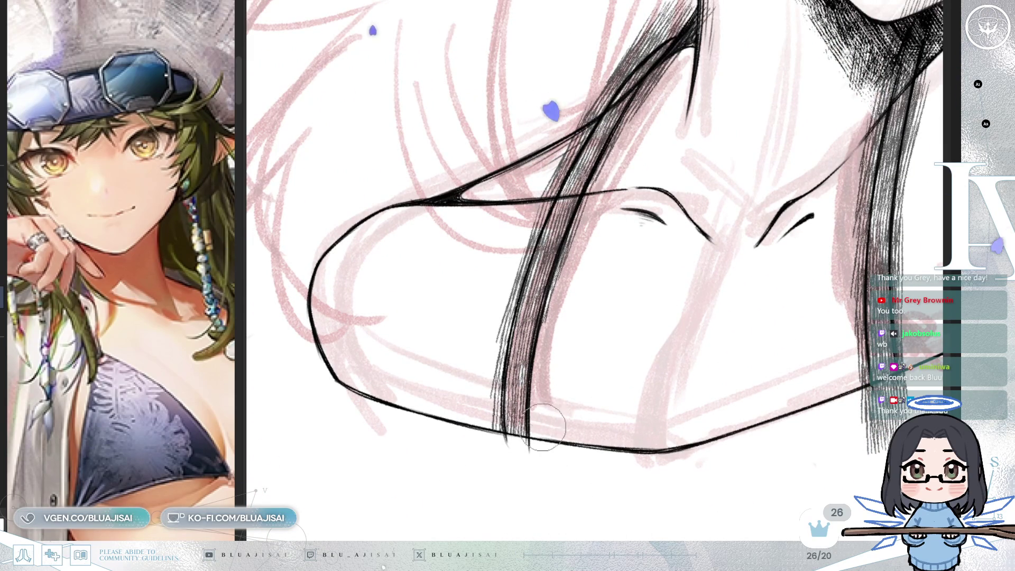
drag(586, 255, 565, 361)
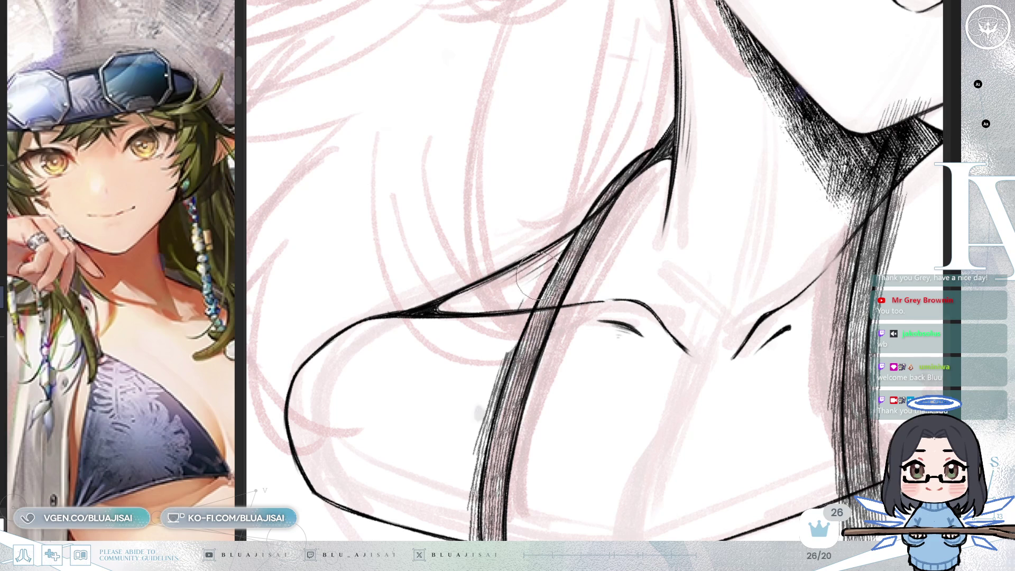
mouse_move(521, 331)
mouse_down()
mouse_move(526, 249)
mouse_move(503, 302)
mouse_move(503, 284)
mouse_move(496, 418)
mouse_move(594, 286)
mouse_move(594, 402)
mouse_move(592, 366)
mouse_up()
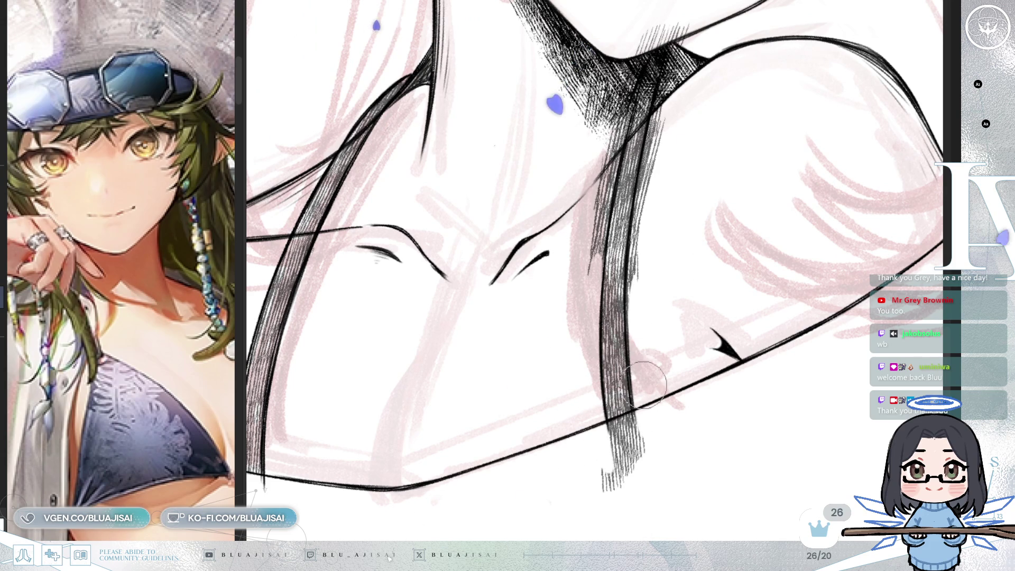
drag(645, 384, 650, 402)
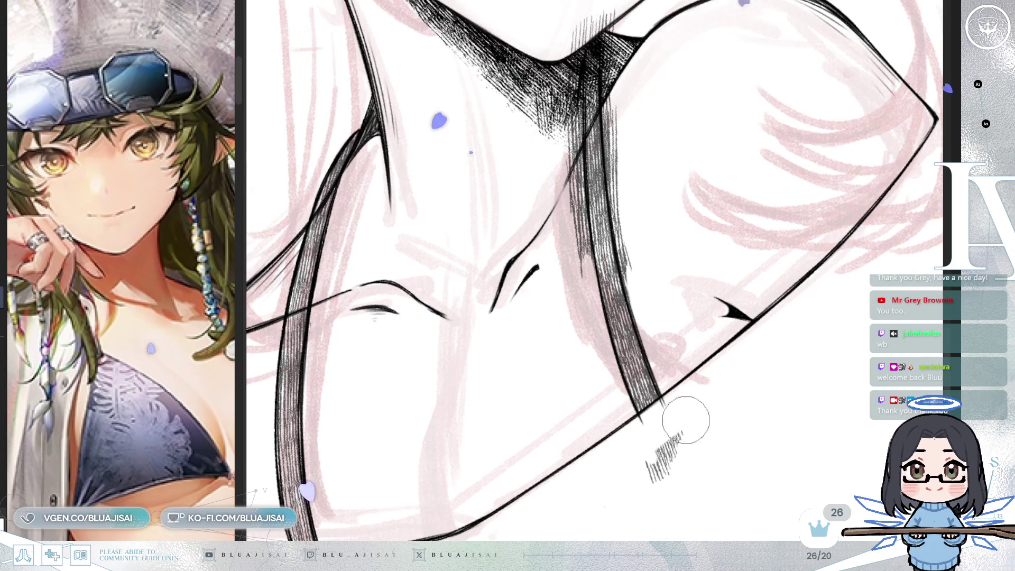
drag(691, 444, 646, 283)
drag(651, 249, 599, 405)
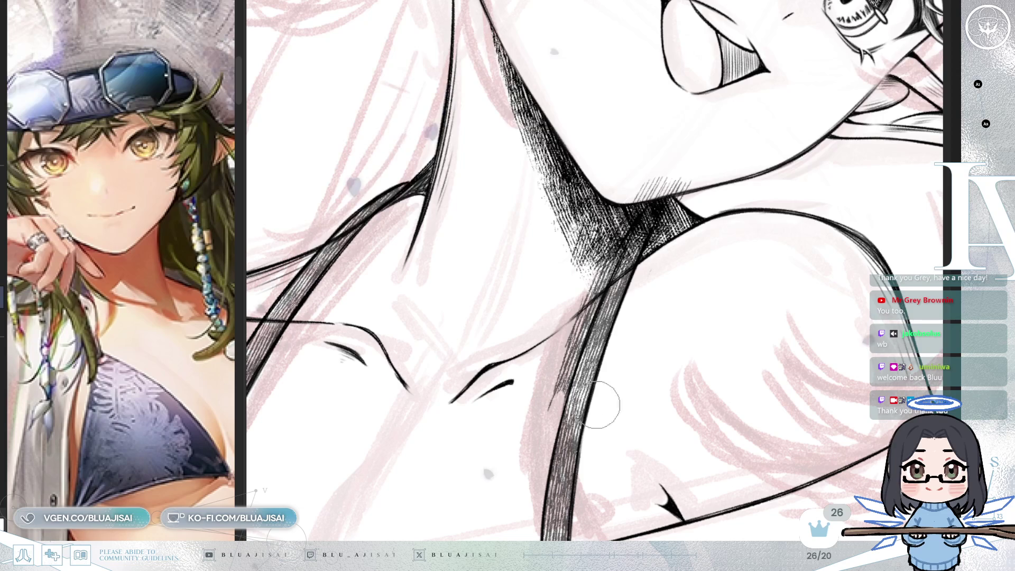
mouse_move(646, 181)
mouse_down()
mouse_move(622, 243)
mouse_move(642, 181)
mouse_up()
mouse_move(597, 293)
mouse_down()
mouse_move(565, 344)
mouse_move(558, 381)
mouse_move(571, 343)
mouse_up()
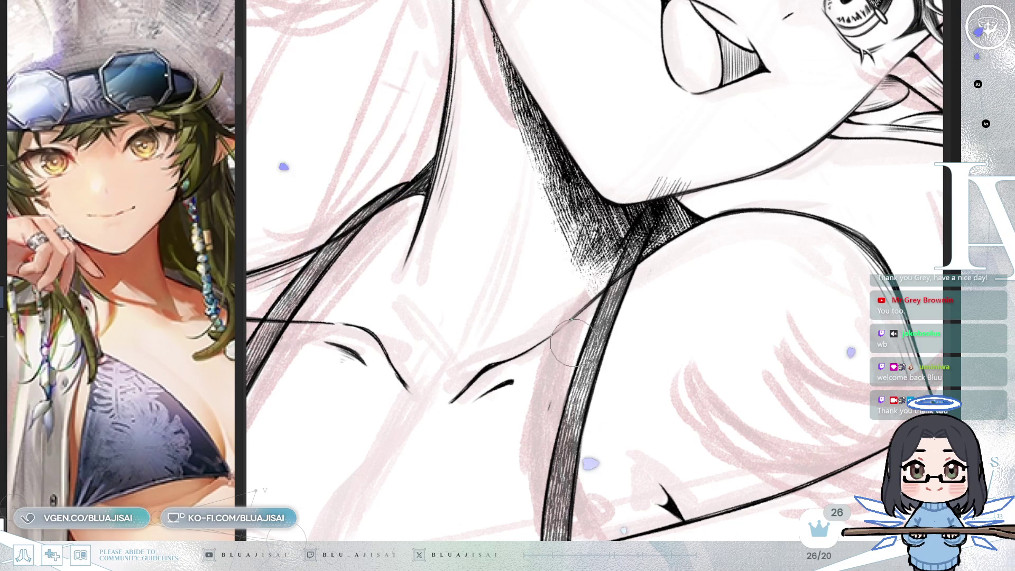
mouse_move(580, 382)
mouse_down()
mouse_move(640, 333)
mouse_move(646, 380)
mouse_up()
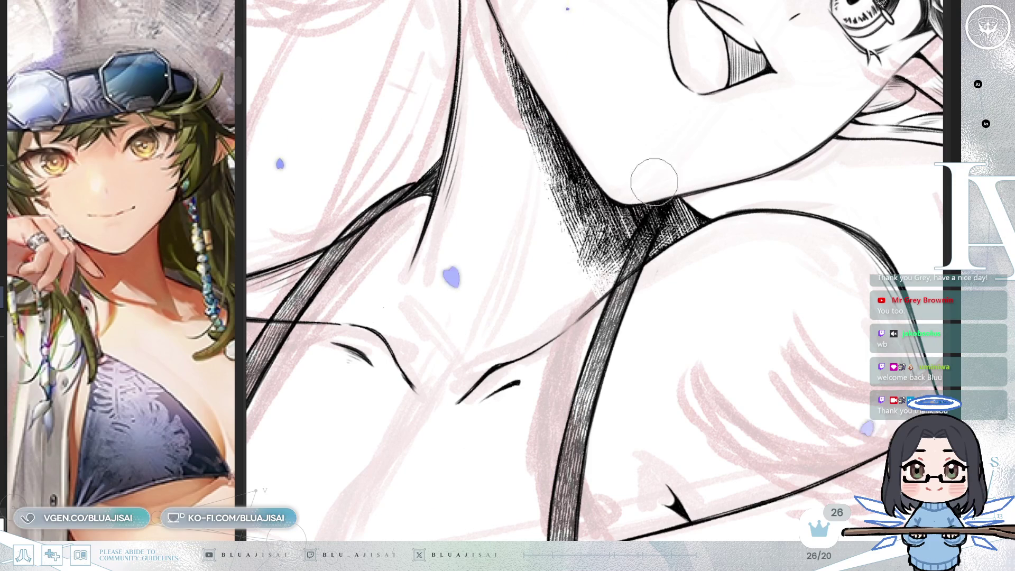
key(ctrl+minus)
key(ctrl+minus)
key(ctrl+minus)
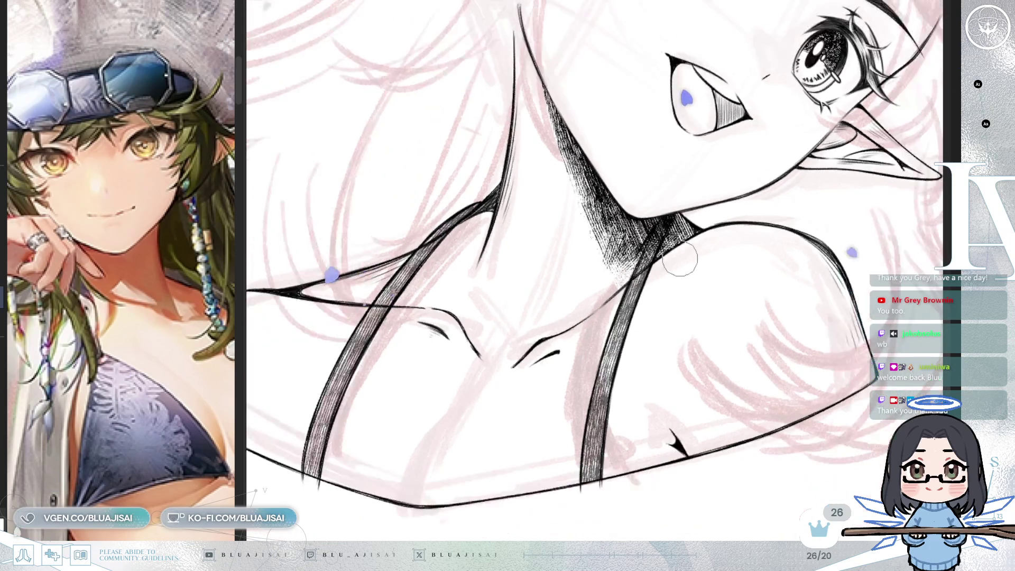
key(minus)
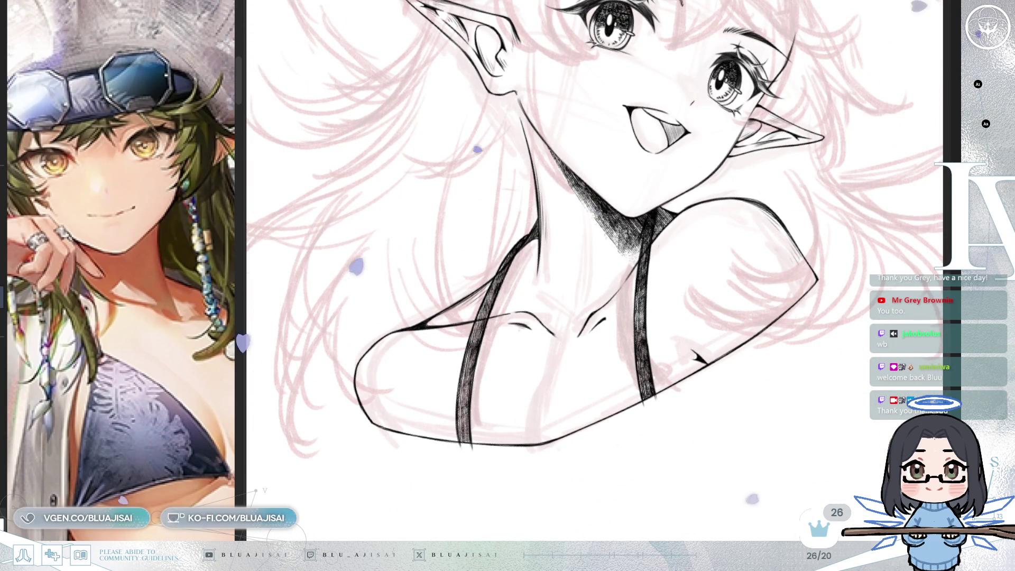
Step: Zoom in on the chest and erase the strap tails that run below the arm outline
key(ctrl+plus)
key(ctrl+minus)
key(ctrl+plus)
key(ctrl+plus)
key(ctrl+plus)
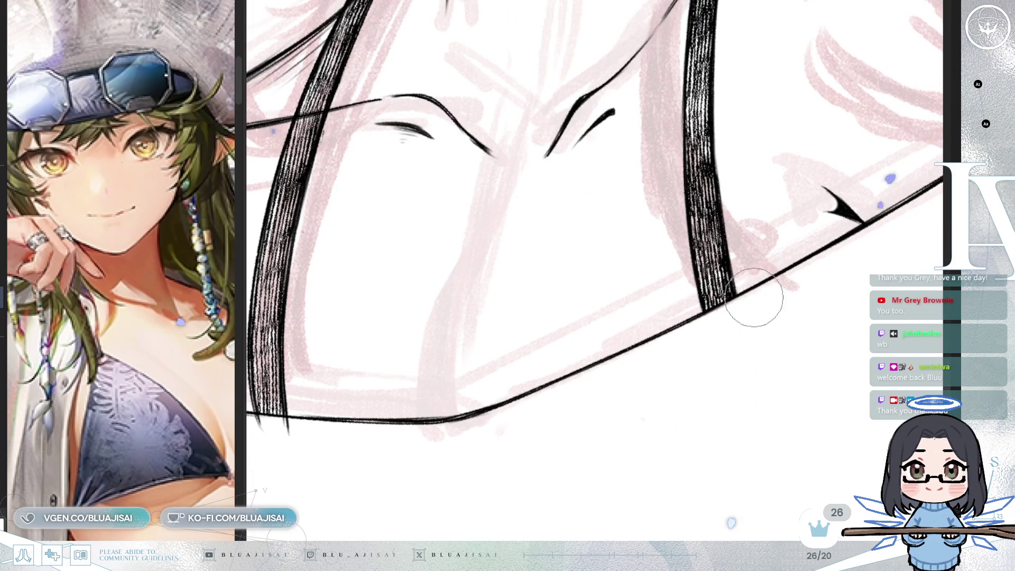
scroll(688, 333, left, 5)
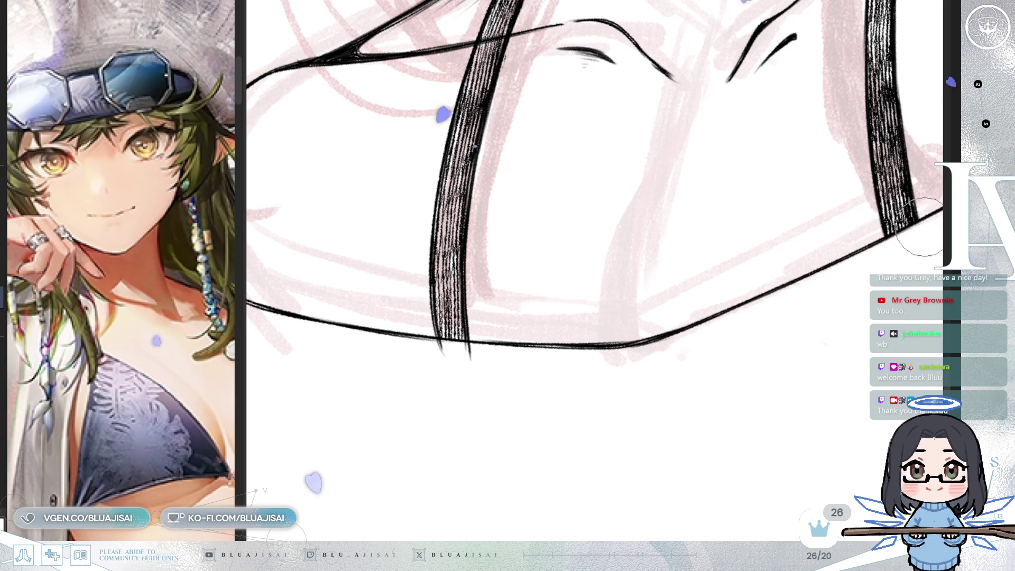
mouse_move(465, 352)
mouse_down()
mouse_move(436, 352)
mouse_move(470, 351)
mouse_up()
scroll(470, 351, down, 5)
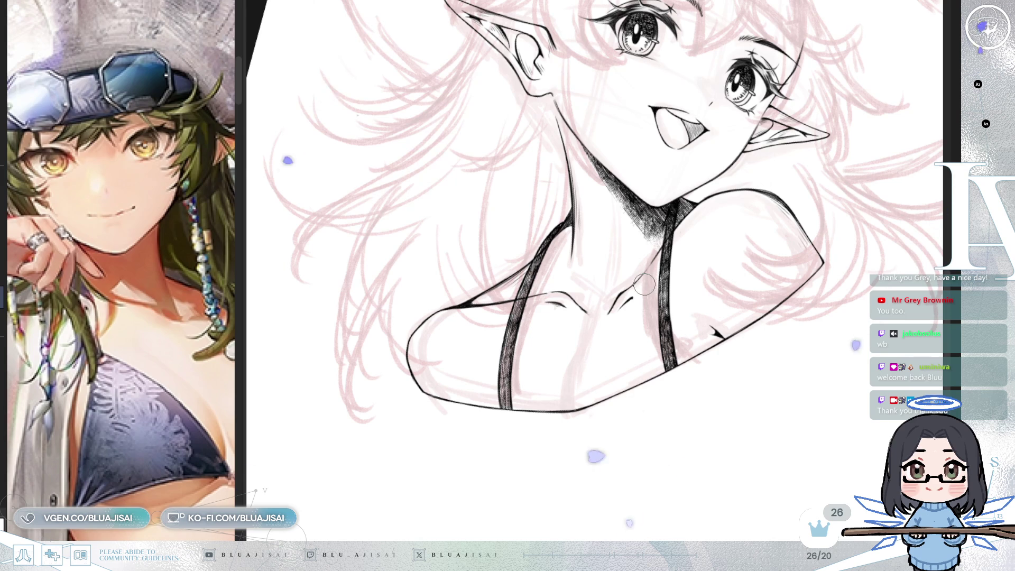
drag(756, 267, 815, 346)
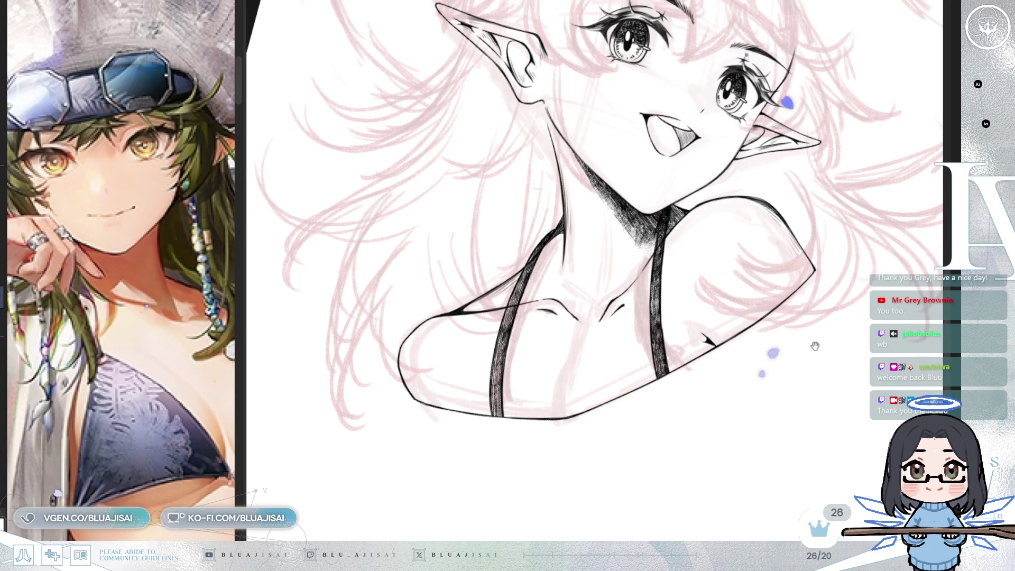
drag(737, 188, 680, 280)
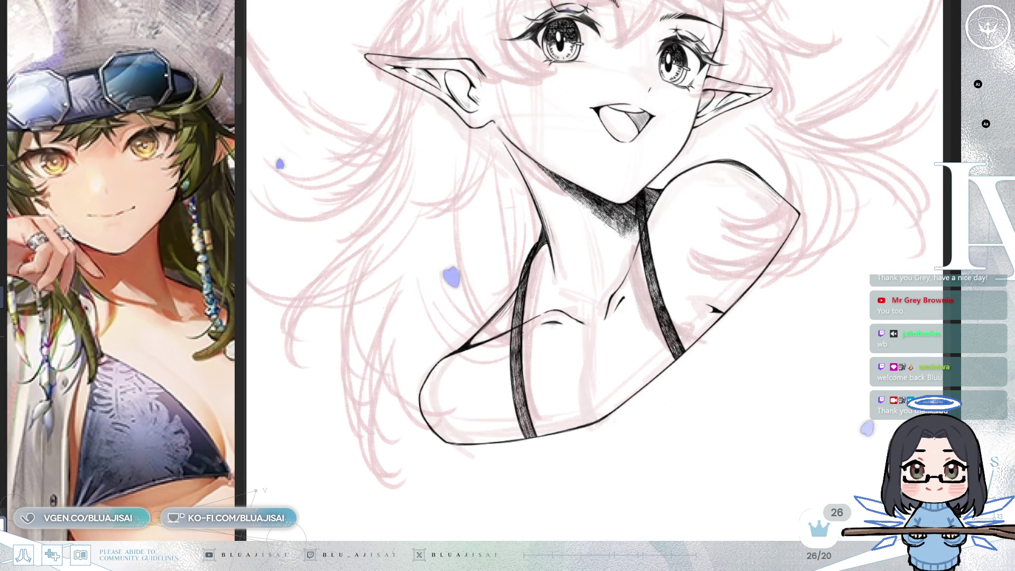
Step: Mirror-check the drawing, lighten the strap where it meets the neck, then zoom out
key(h)
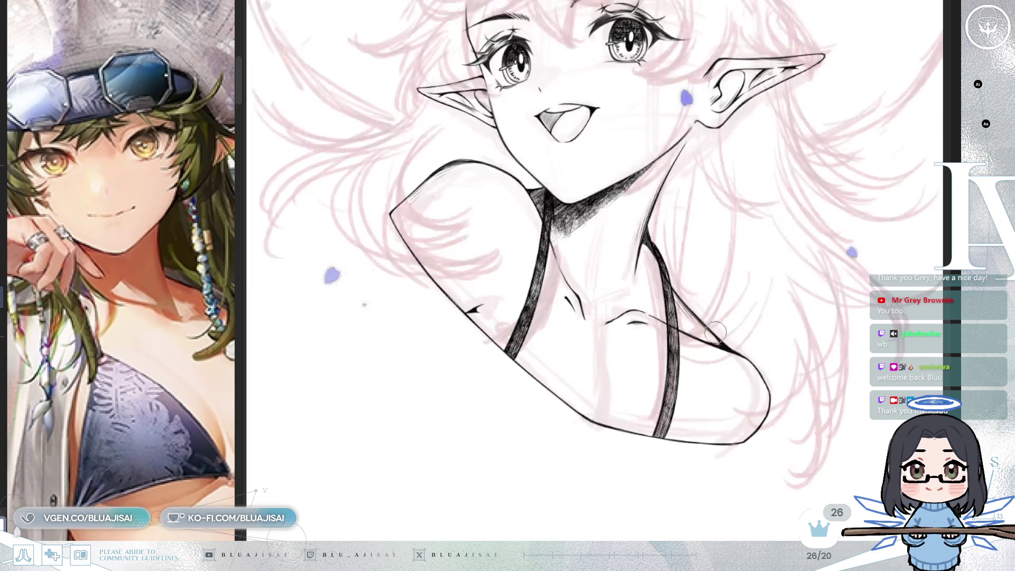
key(h)
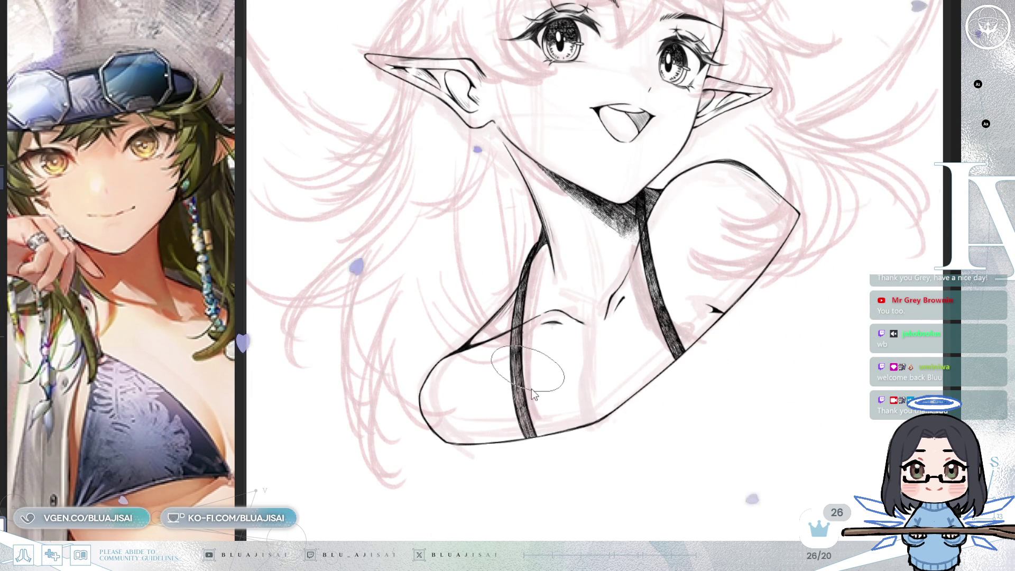
scroll(550, 377, up, 2)
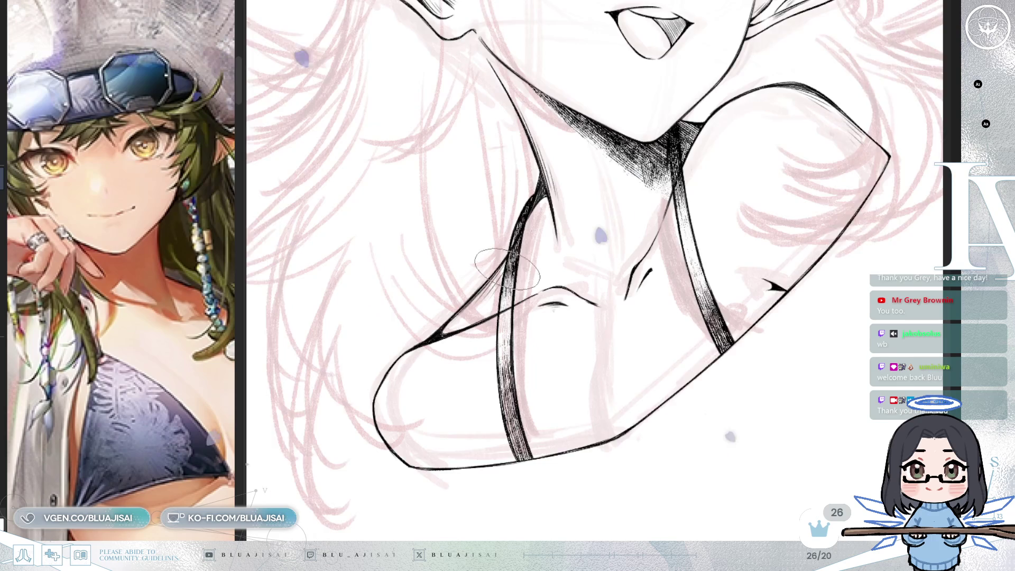
scroll(507, 270, up, 1)
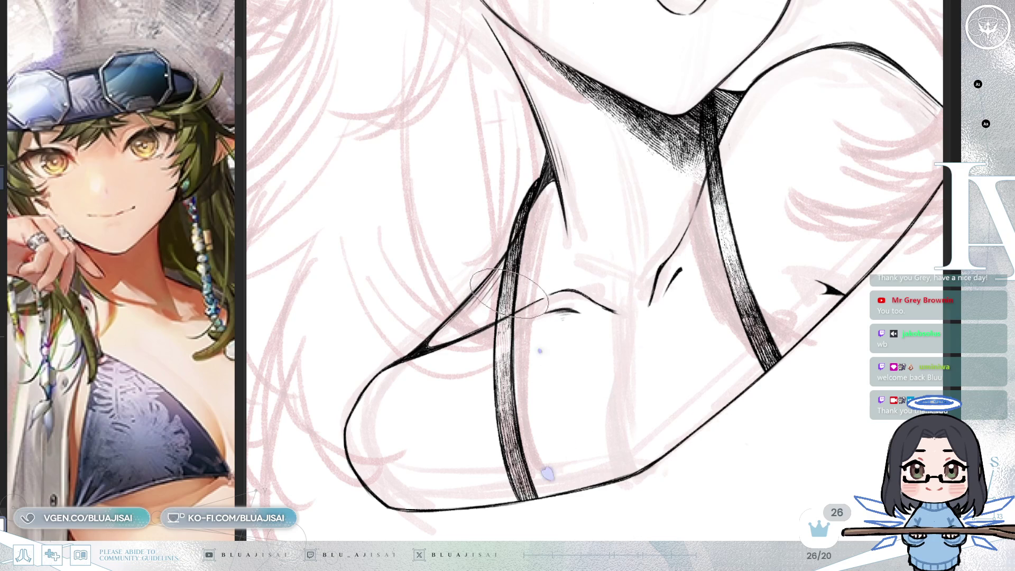
scroll(831, 247, down, 2)
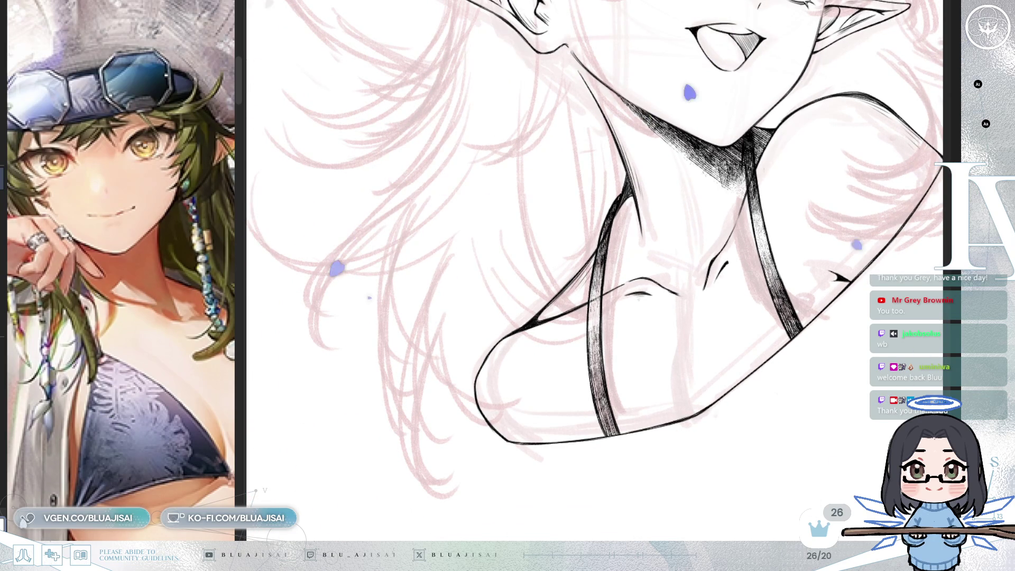
scroll(622, 305, up, 5)
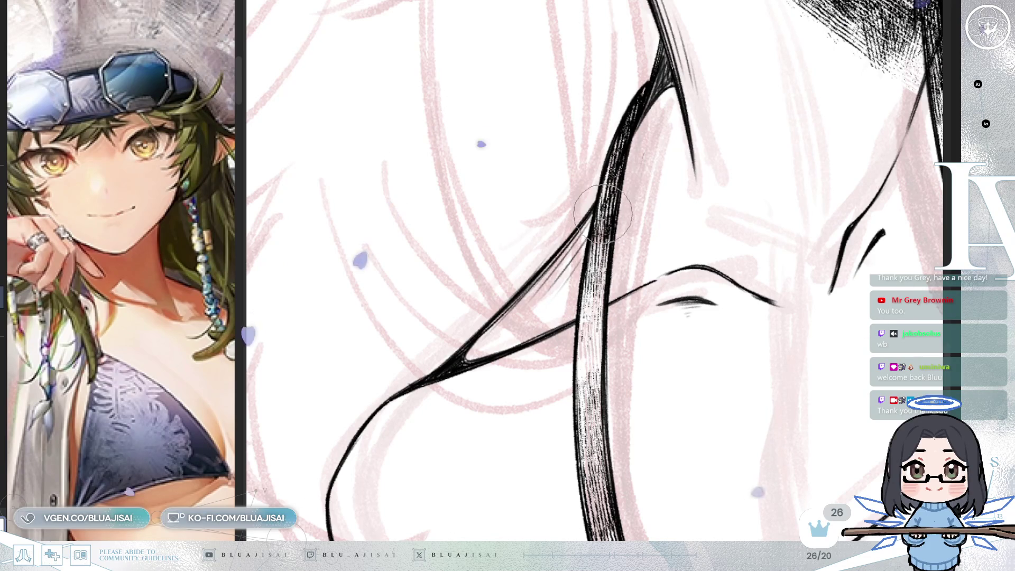
mouse_move(732, 220)
mouse_down()
mouse_move(707, 345)
mouse_move(691, 359)
mouse_up()
drag(673, 208, 675, 213)
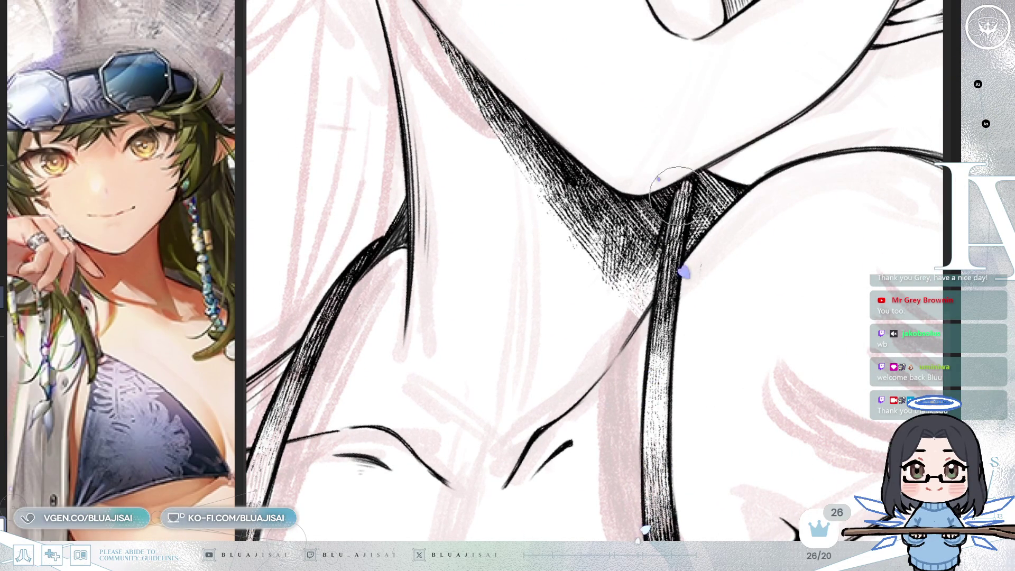
scroll(690, 180, down, 5)
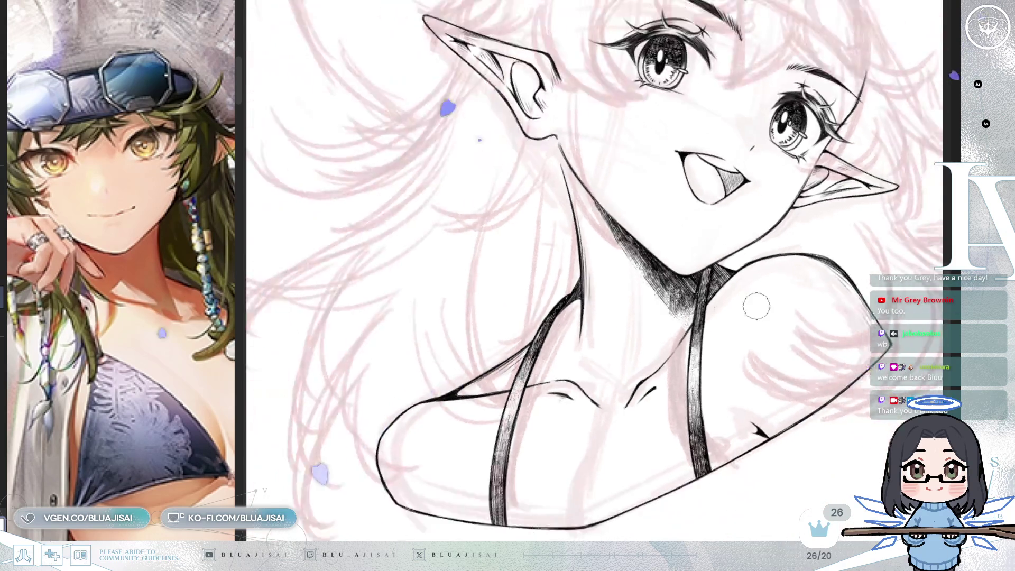
scroll(756, 306, down, 4)
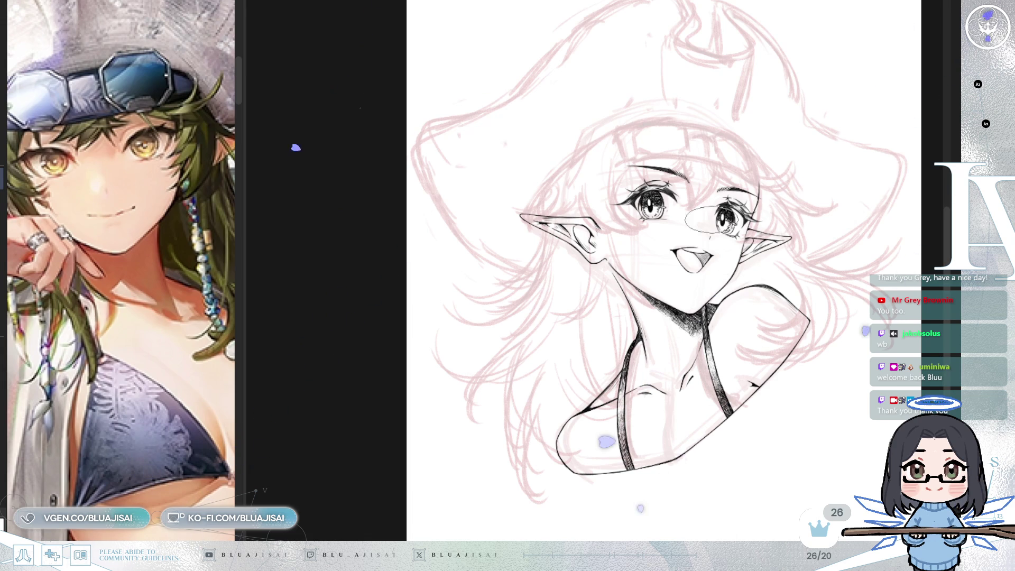
Step: Zoom the canvas in on the elf girl's face
scroll(673, 237, up, 5)
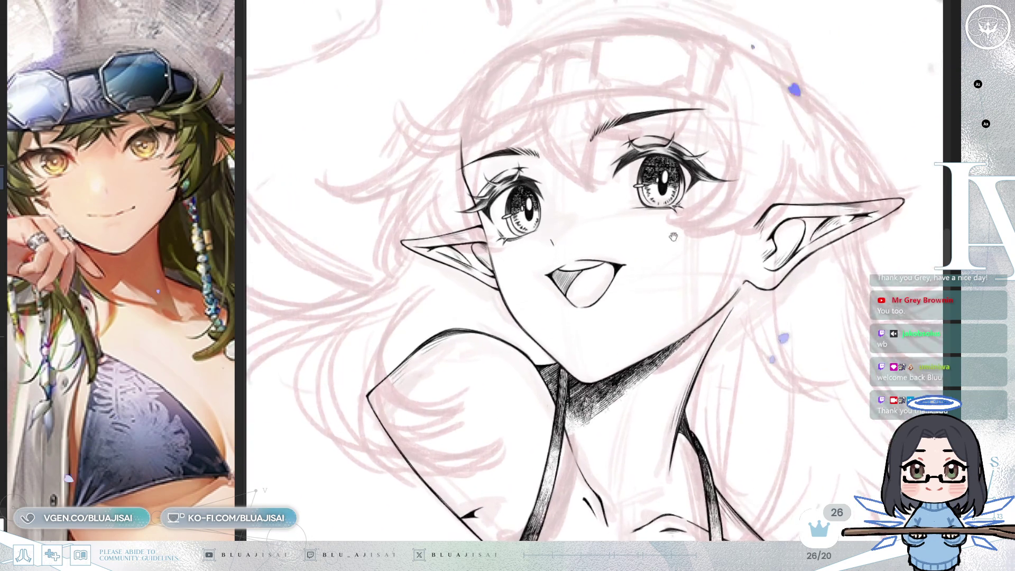
scroll(674, 237, up, 3)
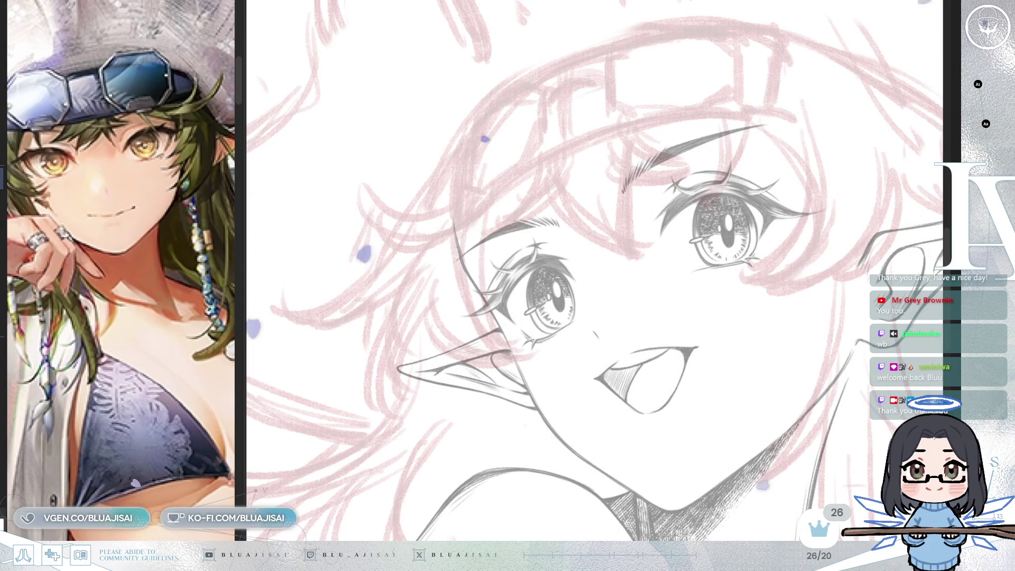
Step: Draw first strokes over the sketch and shift the reference image to see more of it
drag(630, 195, 761, 259)
mouse_move(690, 249)
mouse_down()
mouse_move(659, 268)
mouse_move(774, 211)
mouse_up()
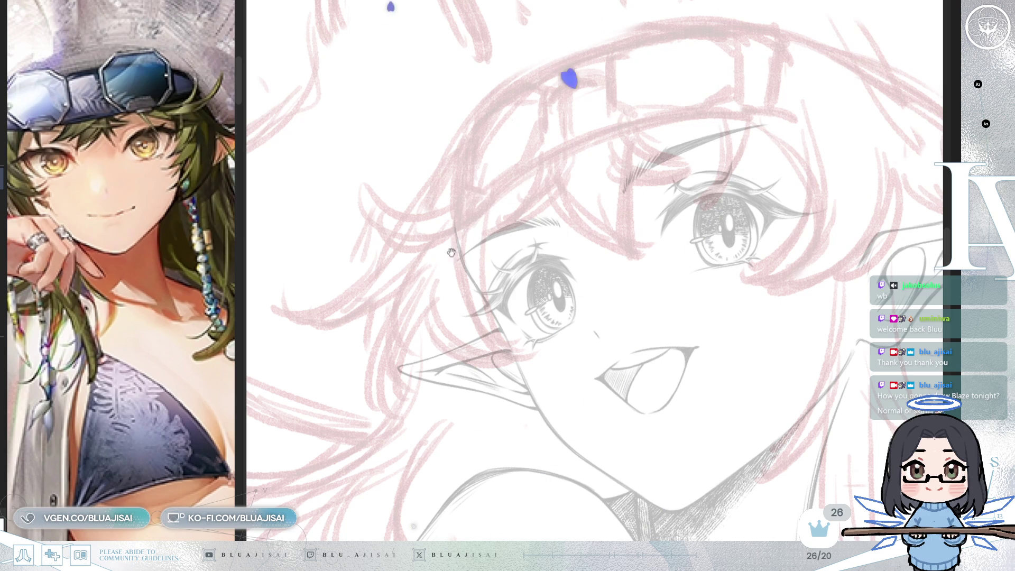
drag(131, 304, 175, 283)
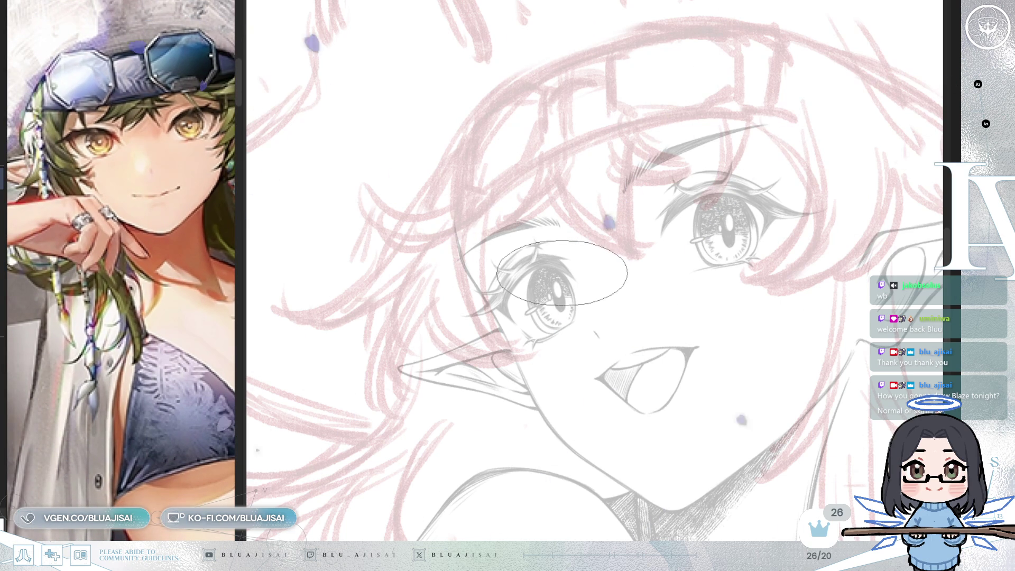
scroll(644, 310, down, 2)
scroll(645, 311, down, 2)
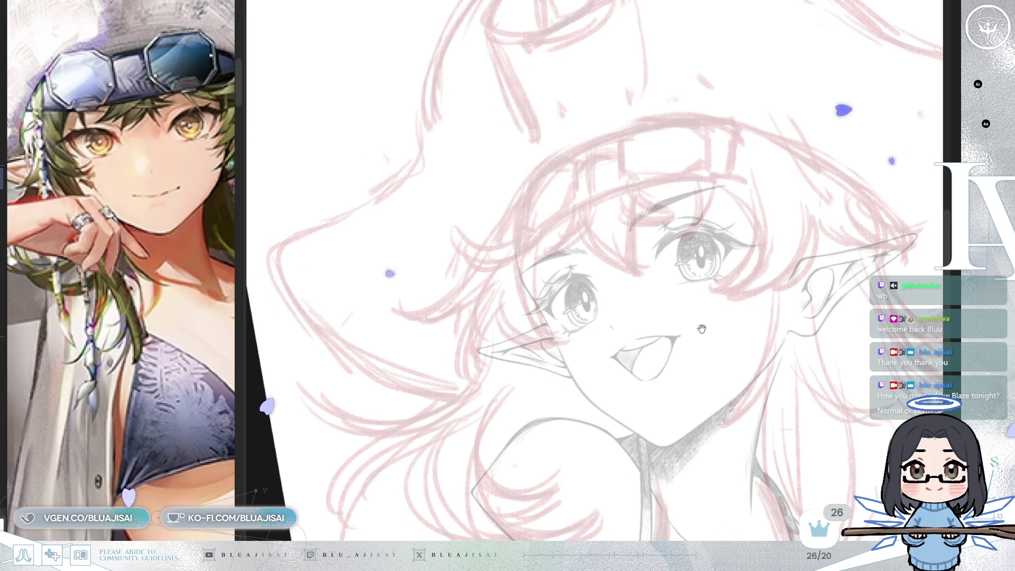
scroll(669, 330, down, 2)
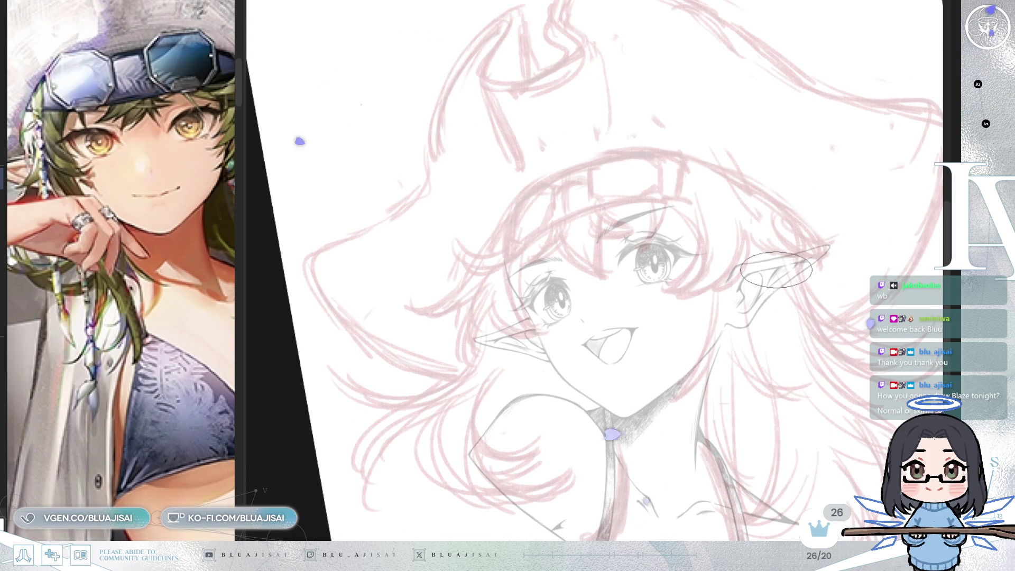
scroll(776, 270, up, 3)
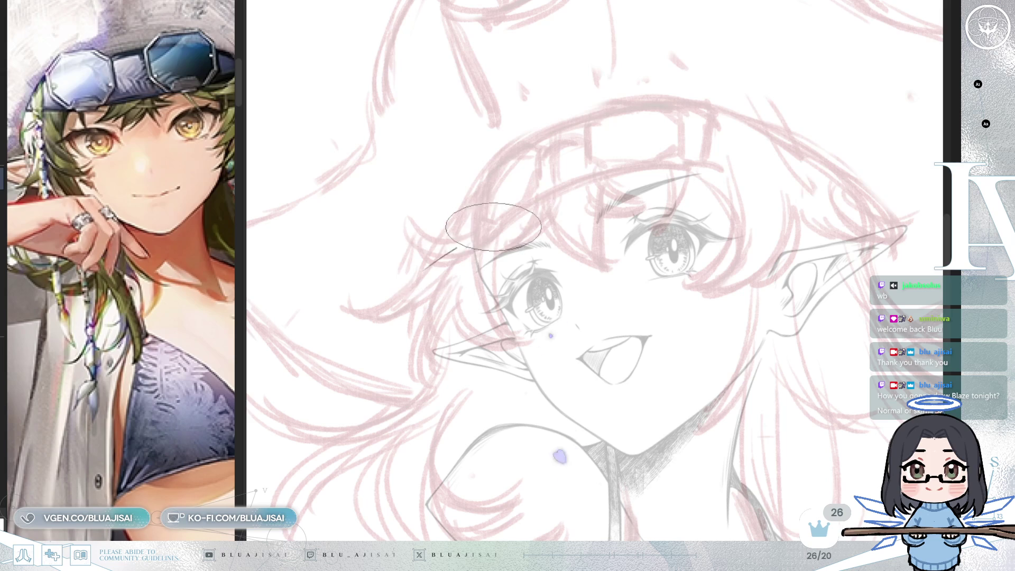
Step: Redraw the hair strand across the forehead and extend it right toward the ear tip
key(ctrl+z)
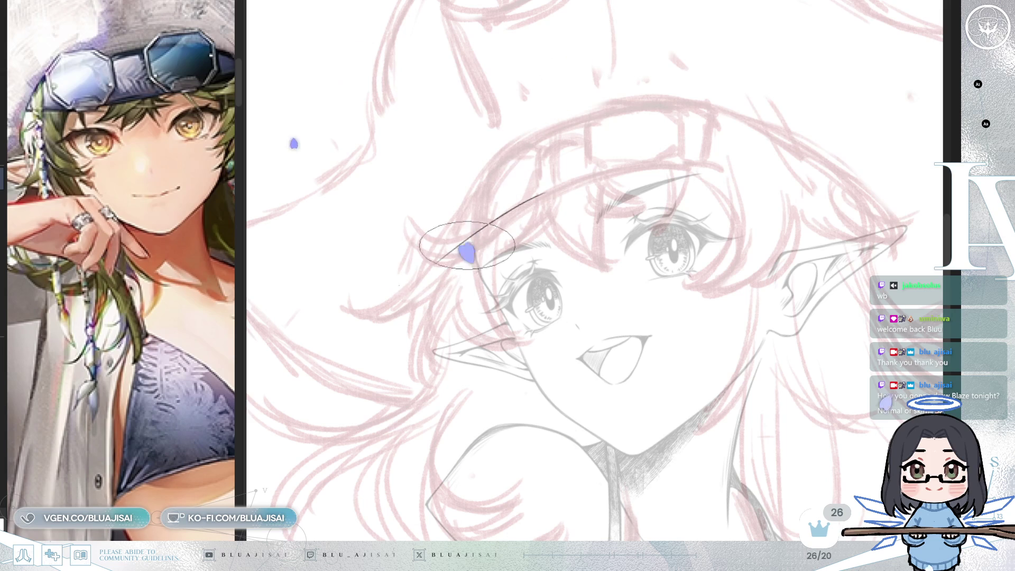
drag(444, 259, 608, 172)
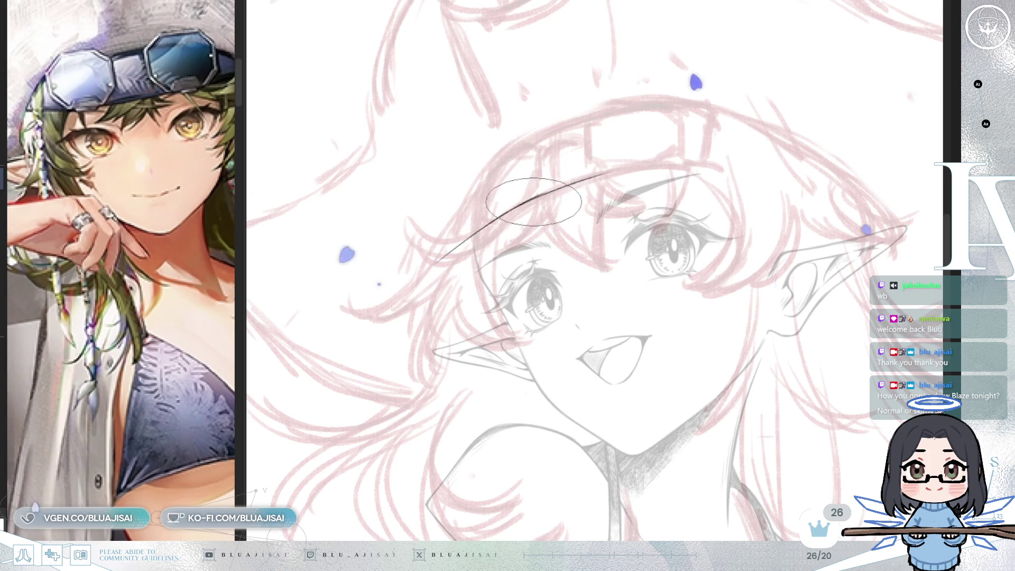
scroll(534, 201, up, 2)
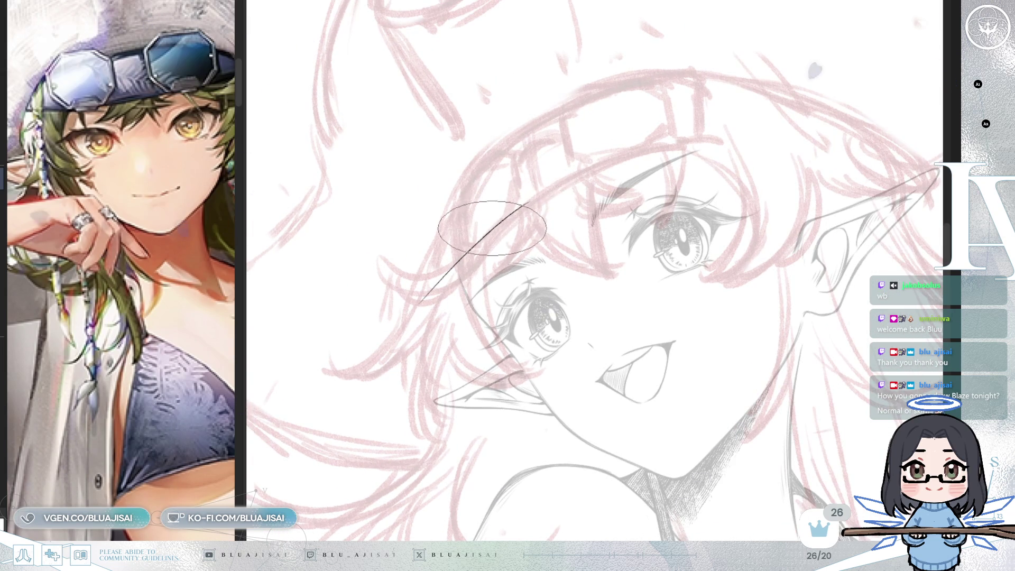
drag(494, 216, 683, 142)
drag(604, 160, 735, 137)
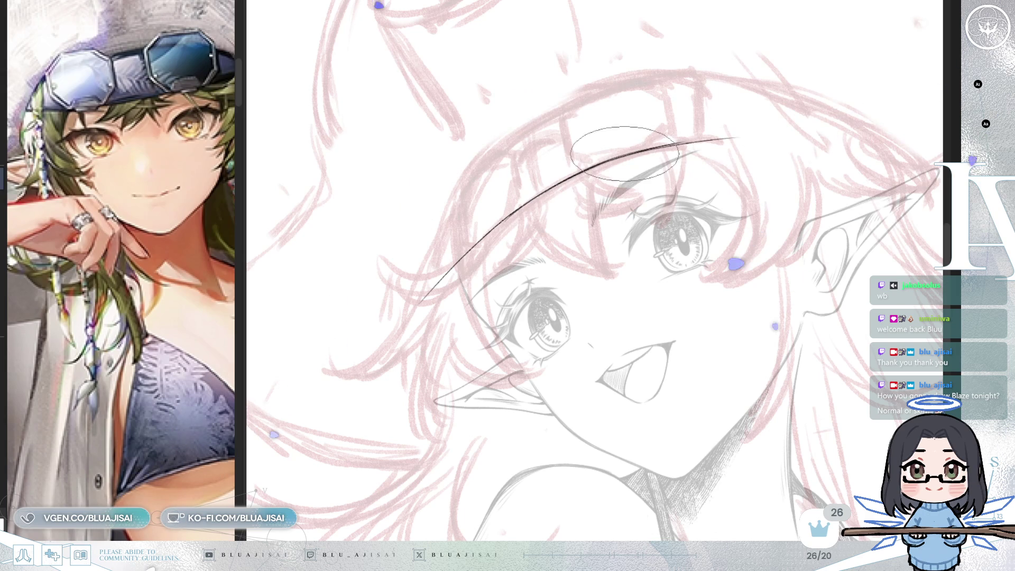
mouse_move(598, 238)
mouse_down()
mouse_move(757, 196)
mouse_move(665, 283)
mouse_up()
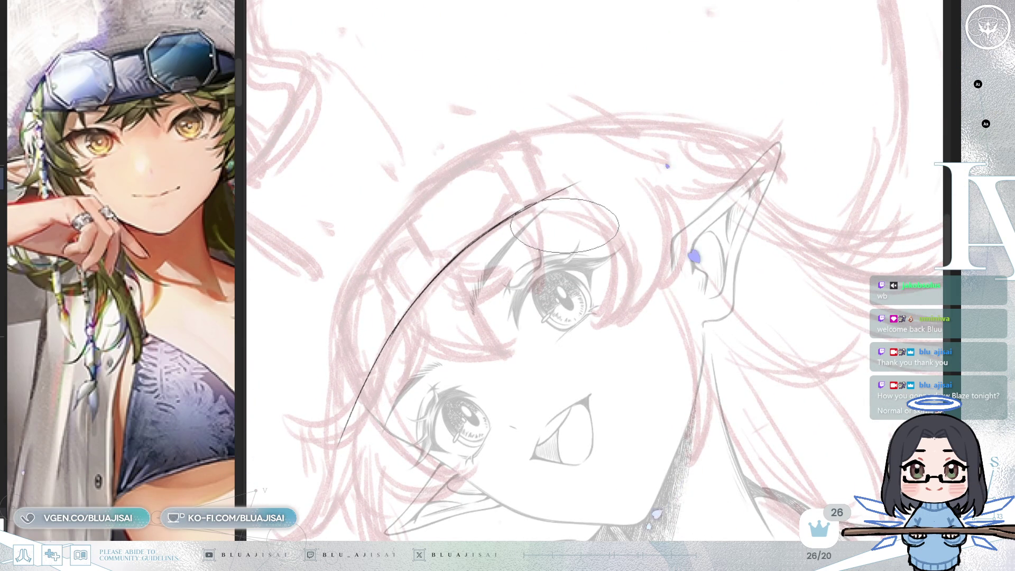
drag(565, 225, 554, 246)
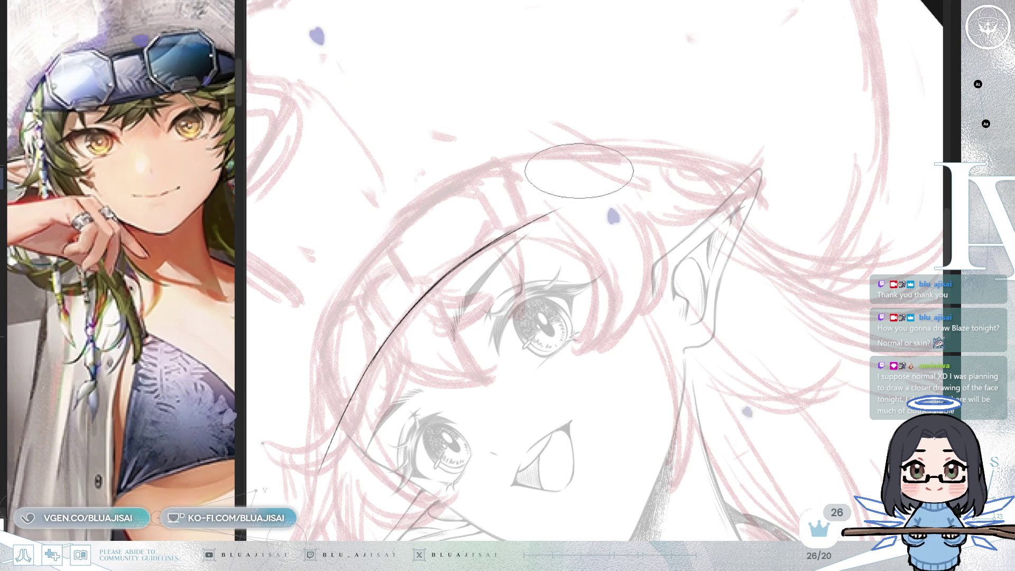
mouse_move(506, 238)
mouse_down()
mouse_move(551, 214)
mouse_move(656, 188)
mouse_up()
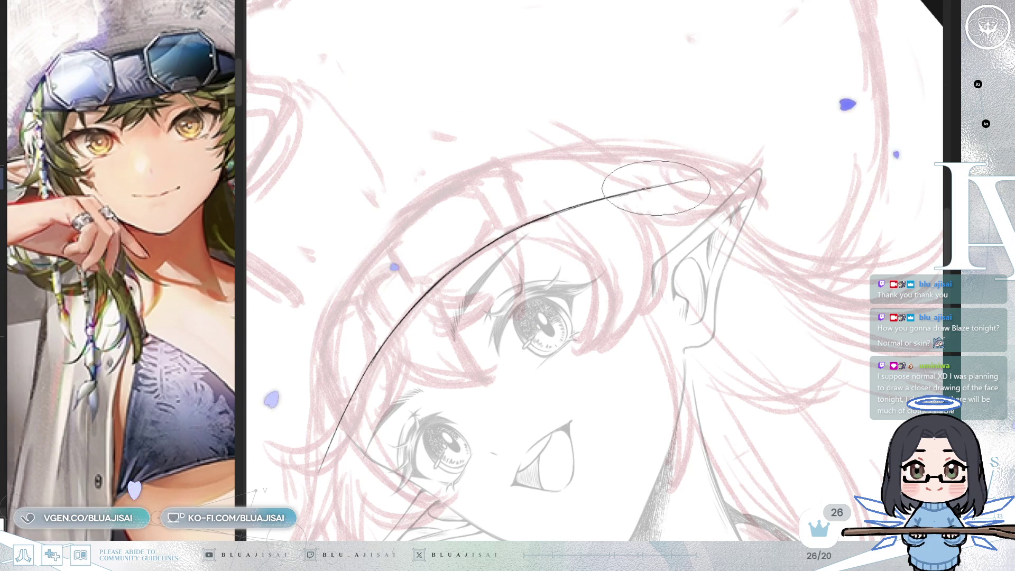
drag(712, 168, 581, 206)
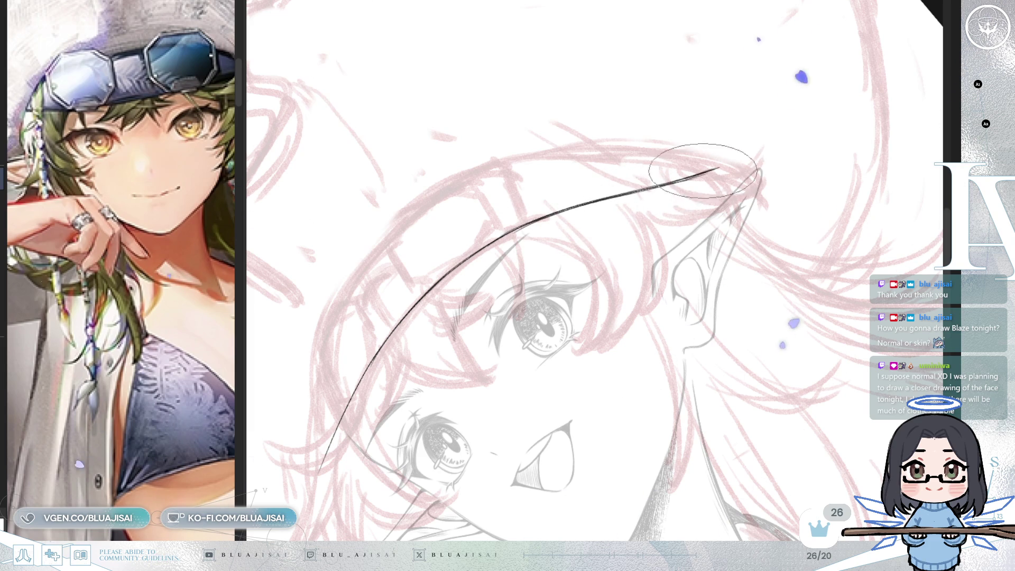
scroll(703, 170, down, 3)
key(asciicircum)
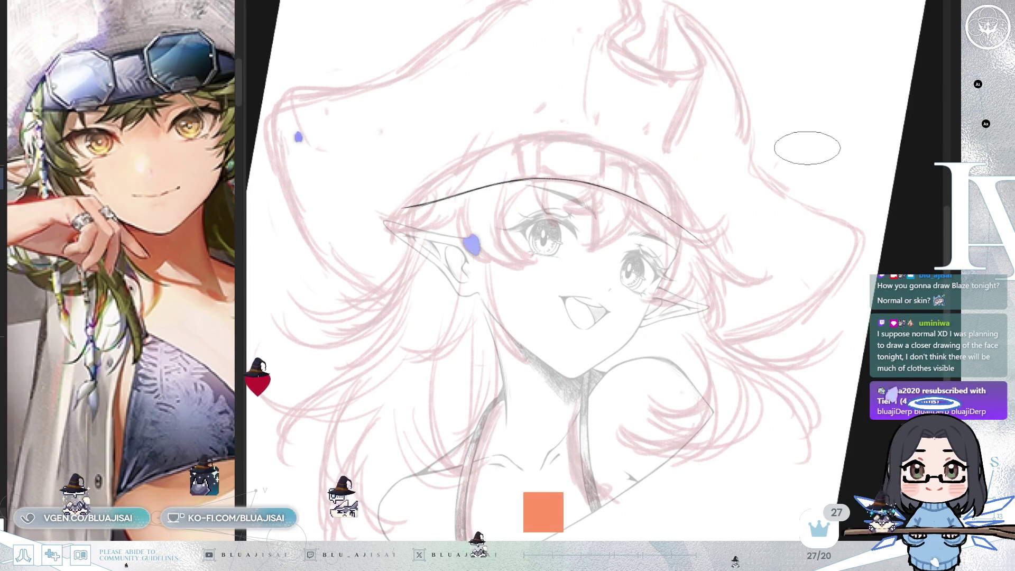
Step: Restore the undone lower part of the hairline curve and rotate the face more upright
mouse_move(771, 159)
mouse_down()
mouse_move(507, 272)
mouse_move(696, 187)
mouse_up()
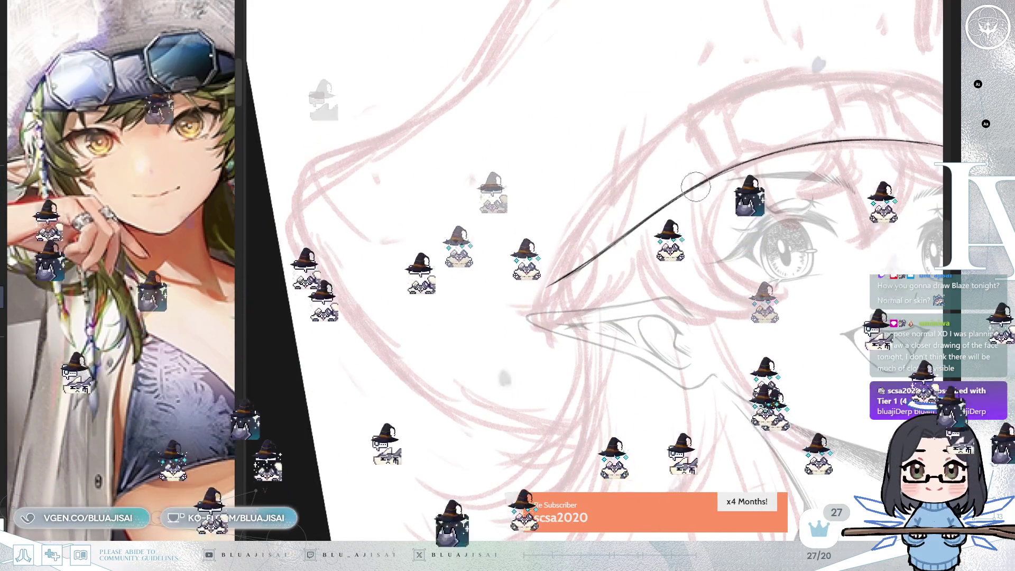
key(ctrl+z)
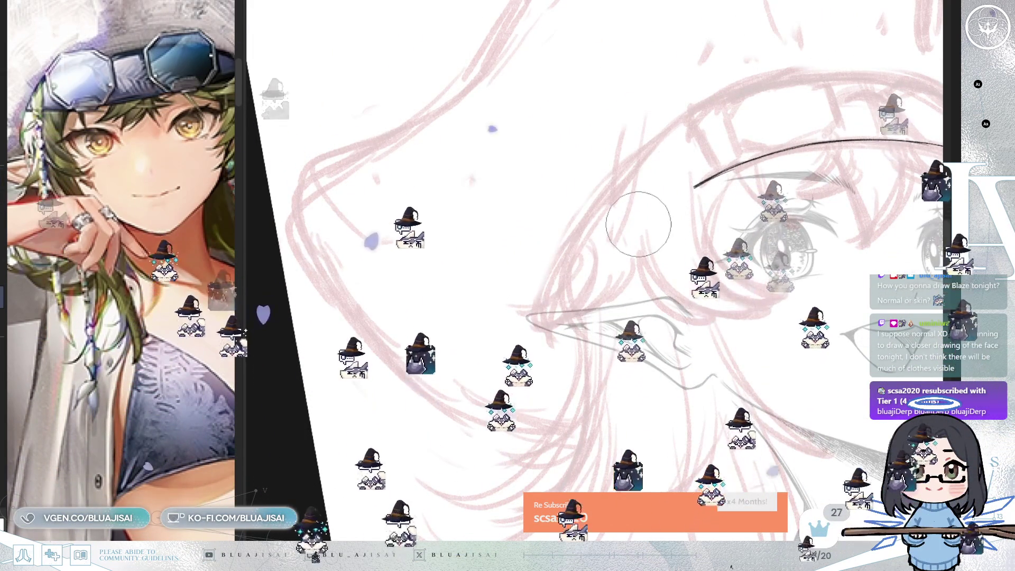
drag(639, 224, 681, 126)
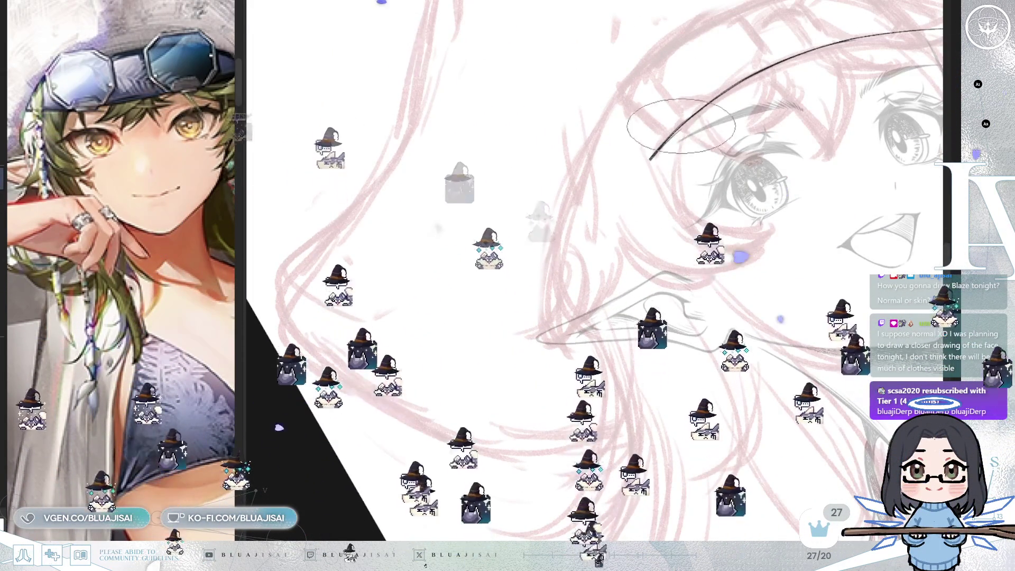
key(ctrl+y)
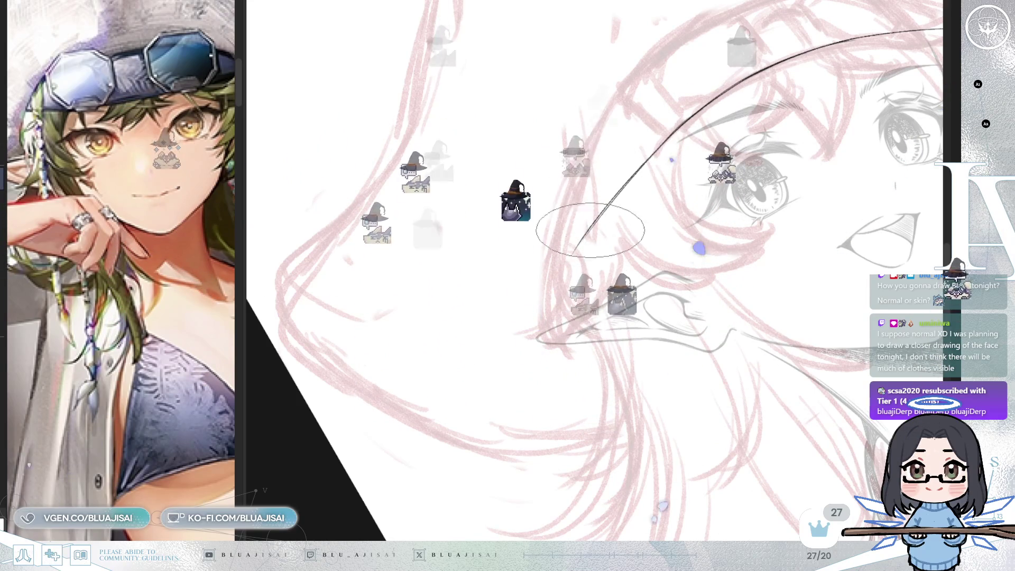
mouse_move(602, 216)
mouse_down()
mouse_move(567, 266)
mouse_move(668, 222)
mouse_up()
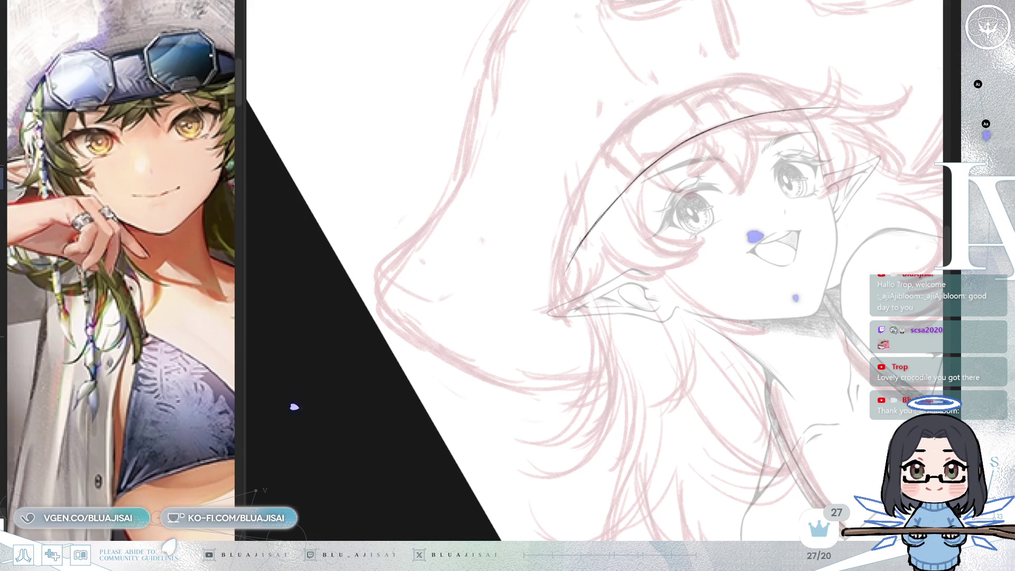
Step: Erase the stray right tip of the black hair curve, then zoom back out to nearly the full page
drag(687, 254, 725, 288)
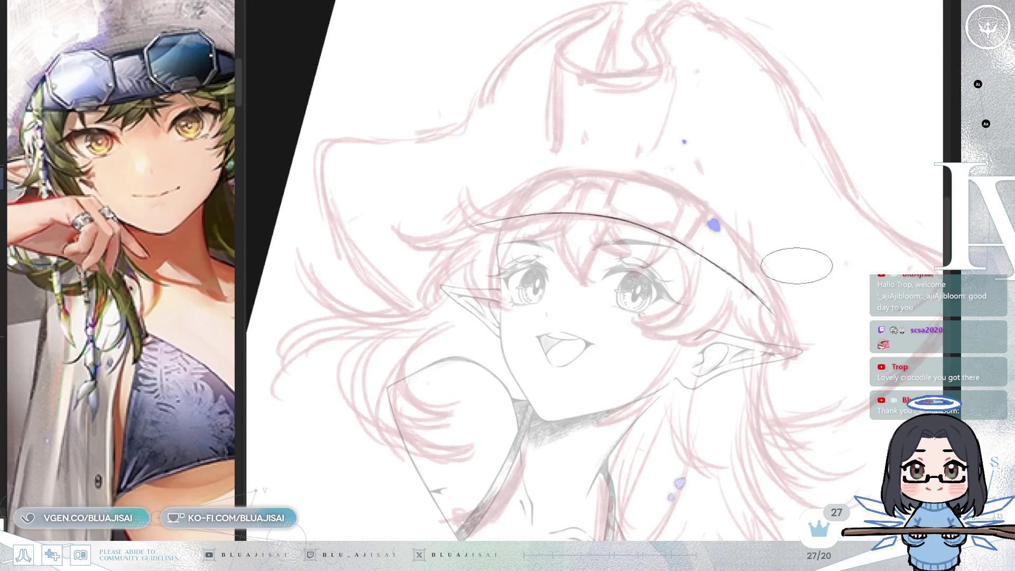
drag(797, 266, 802, 262)
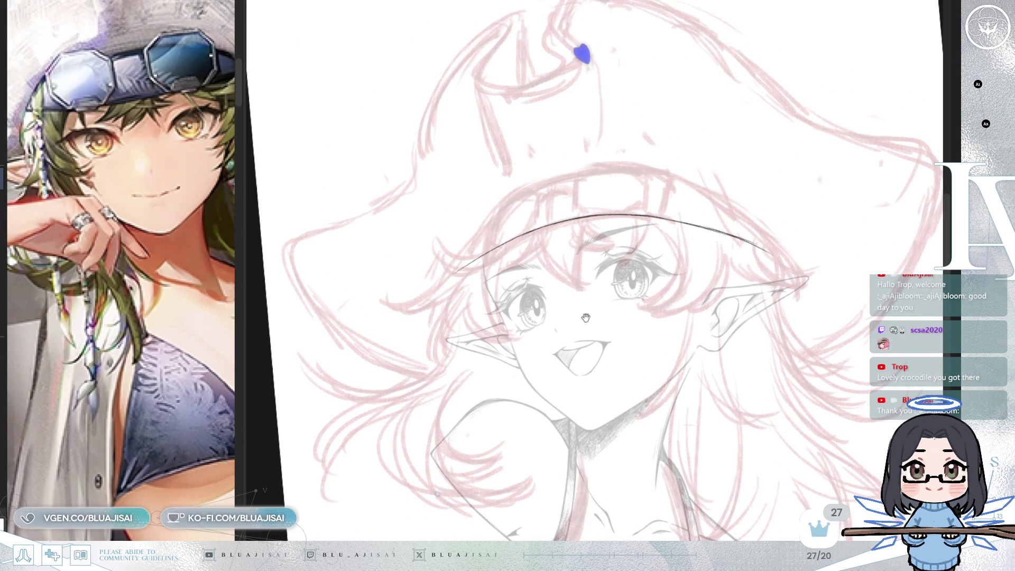
scroll(449, 254, up, 2)
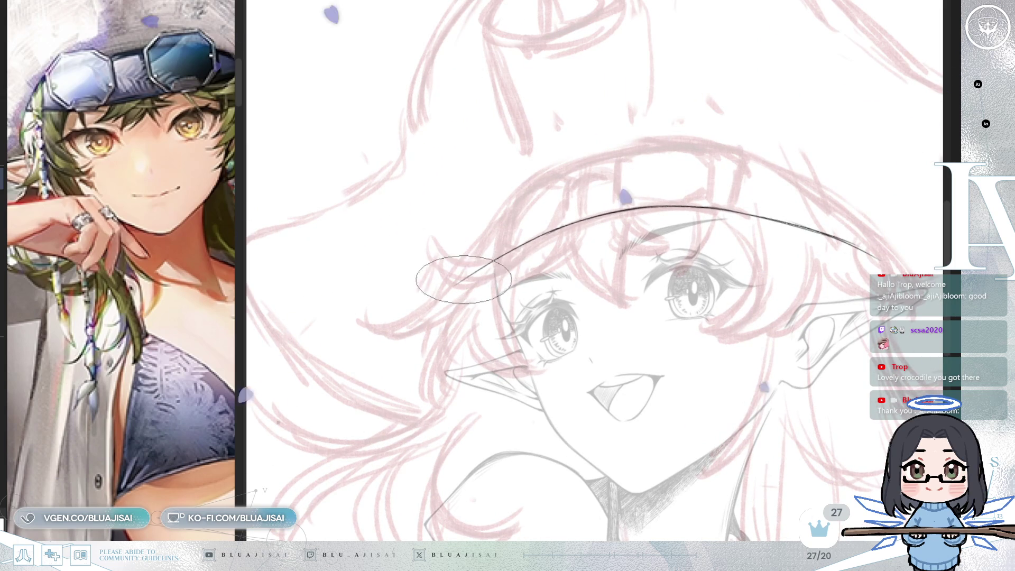
scroll(464, 280, up, 1)
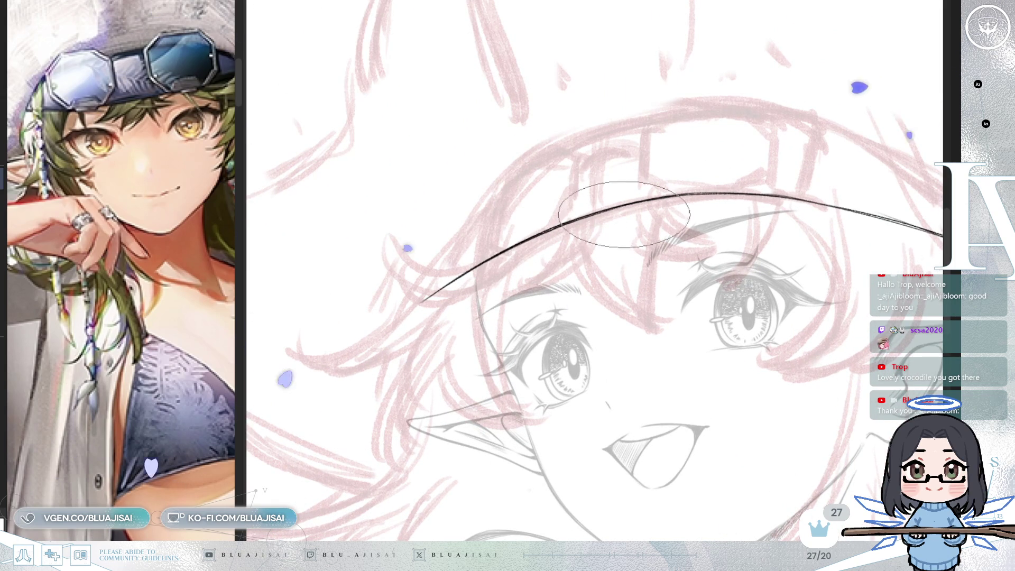
drag(679, 227, 704, 249)
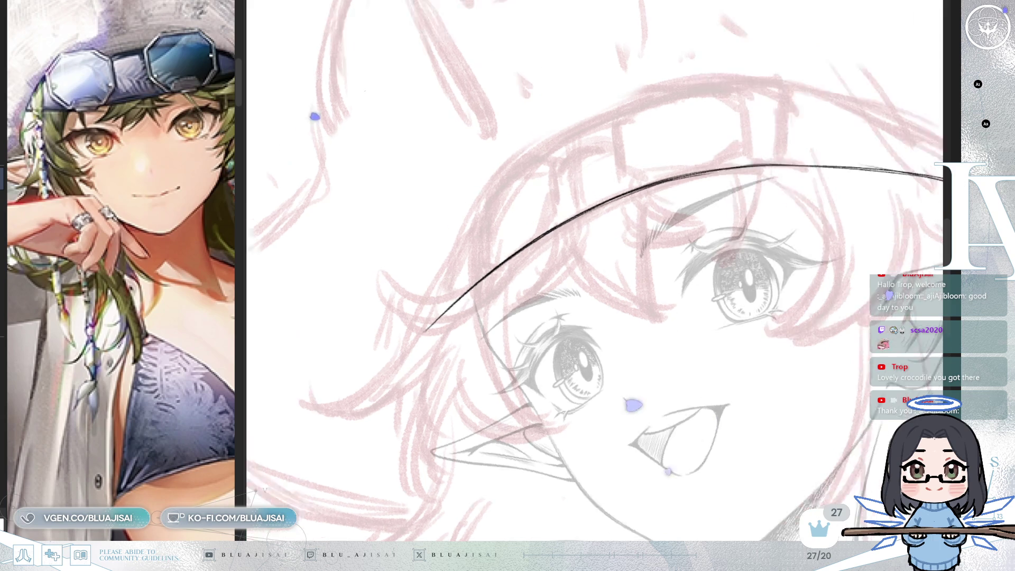
scroll(582, 318, up, 1)
drag(561, 296, 595, 307)
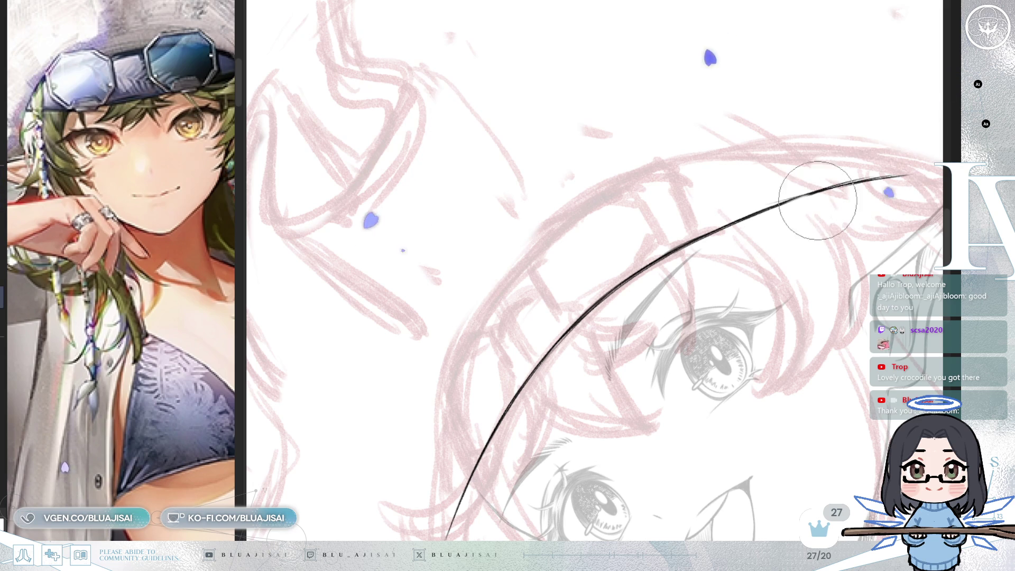
click(909, 177)
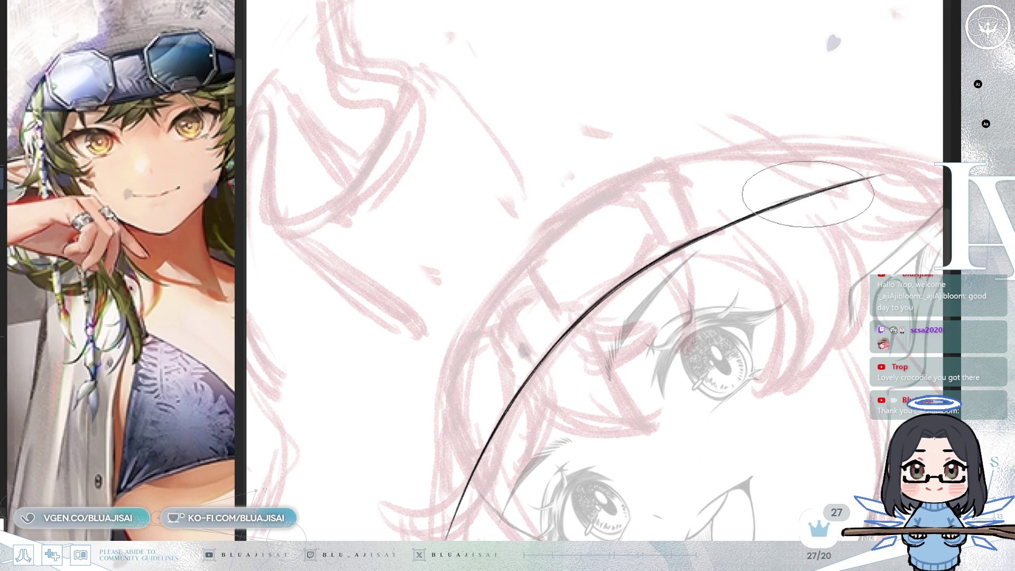
key(-)
key(-)
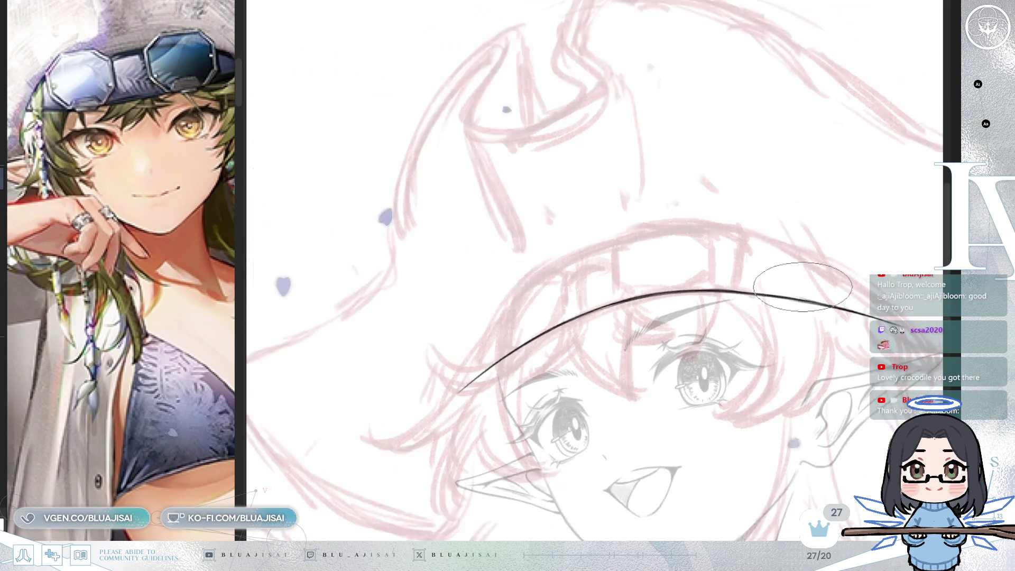
key(ctrl+minus)
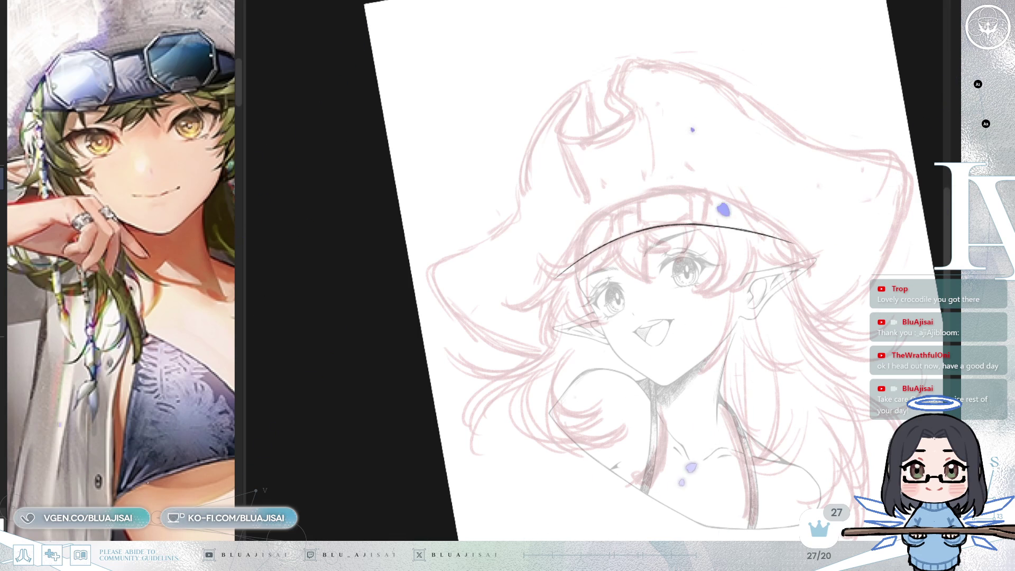
Step: Level the view, mirror-check it, and ink a second hair arc down the bangs toward the left ear
mouse_move(748, 46)
mouse_down()
mouse_move(725, 51)
mouse_move(581, 20)
mouse_up()
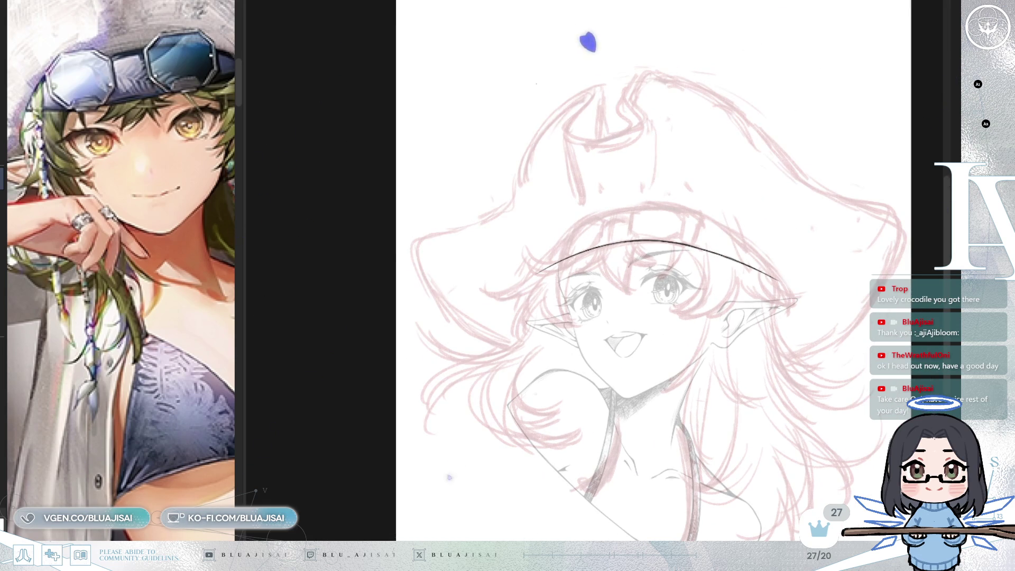
key(h)
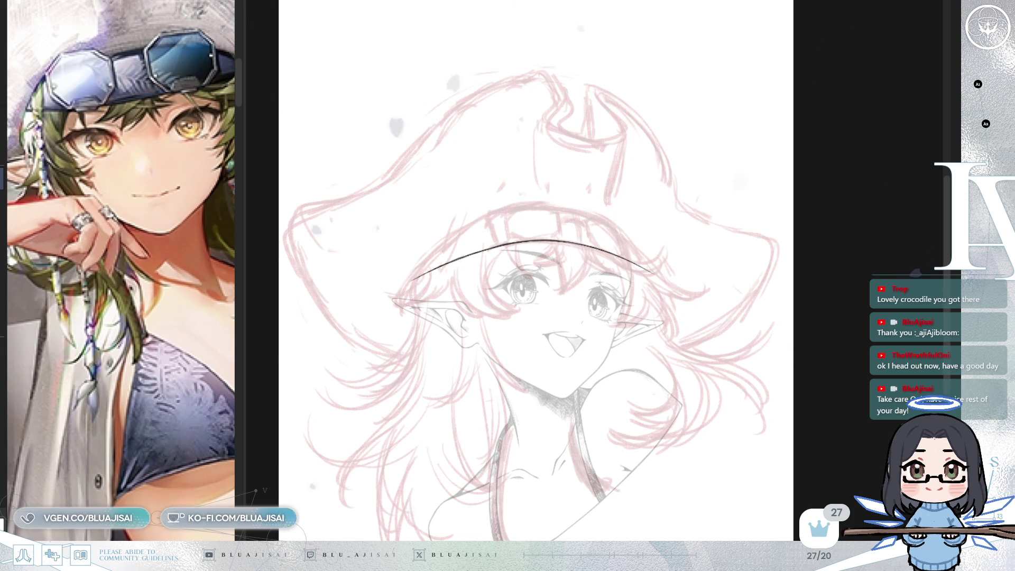
key(h)
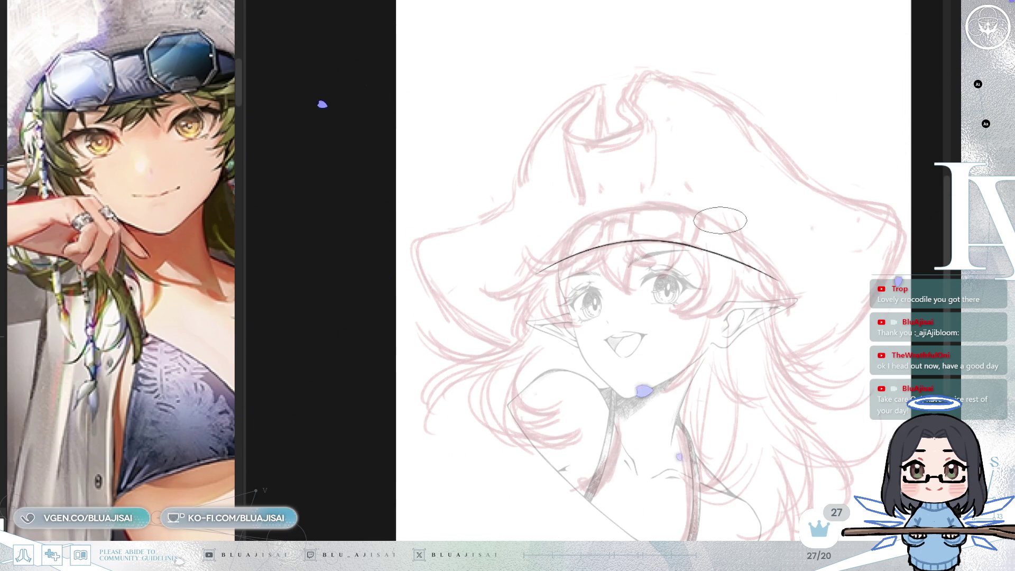
scroll(721, 222, up, 5)
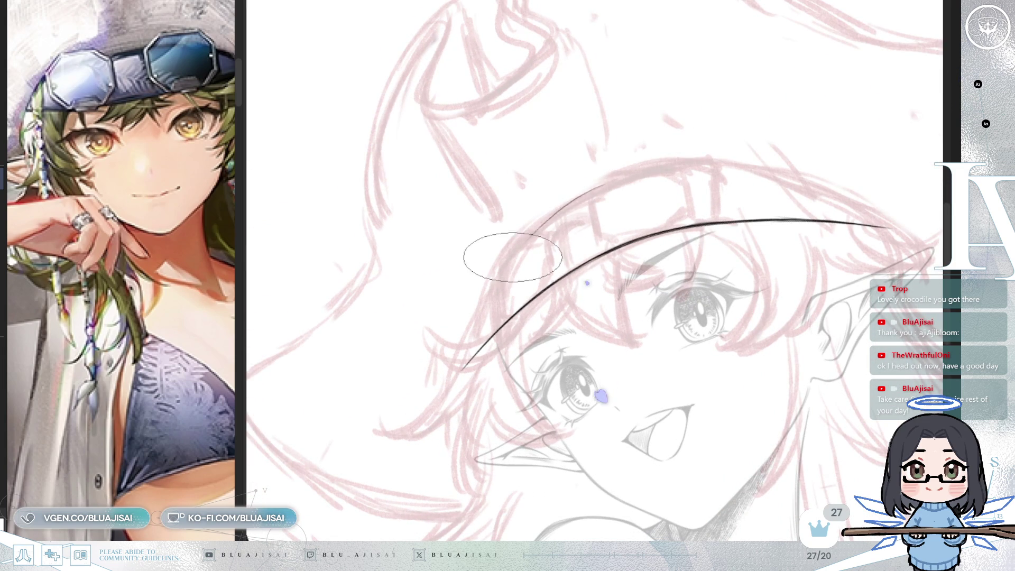
mouse_move(611, 184)
mouse_down()
mouse_move(479, 304)
mouse_move(457, 376)
mouse_up()
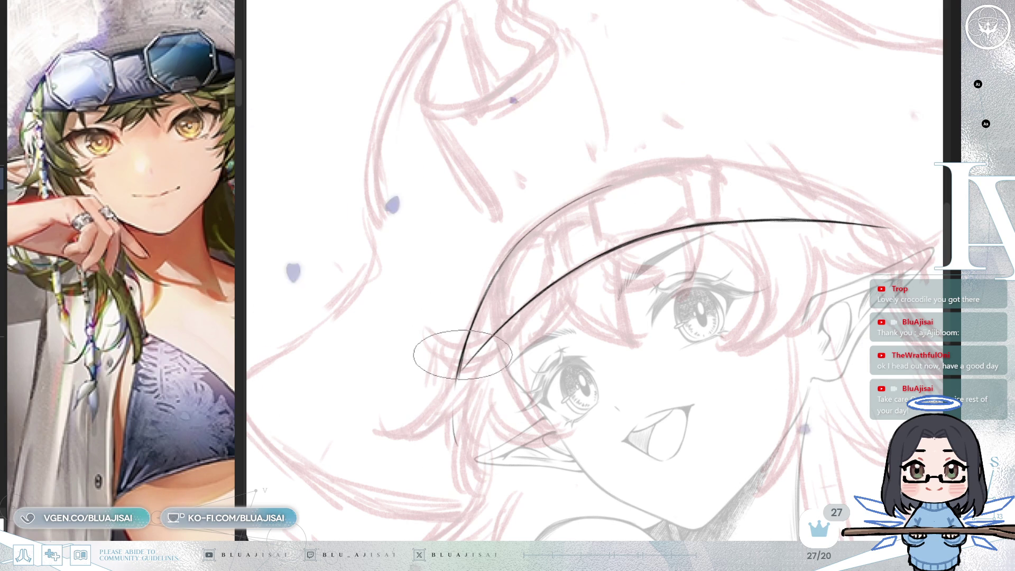
scroll(460, 365, up, 1)
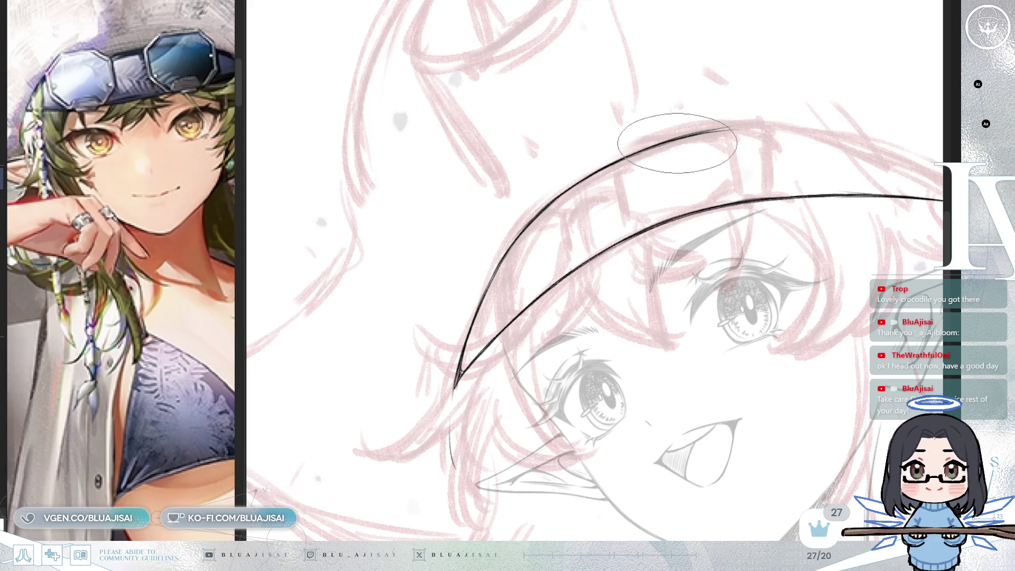
Step: Extend the upper hair arc down to the lower curve and thicken it into a sharp point
drag(634, 219, 630, 234)
scroll(631, 233, down, 3)
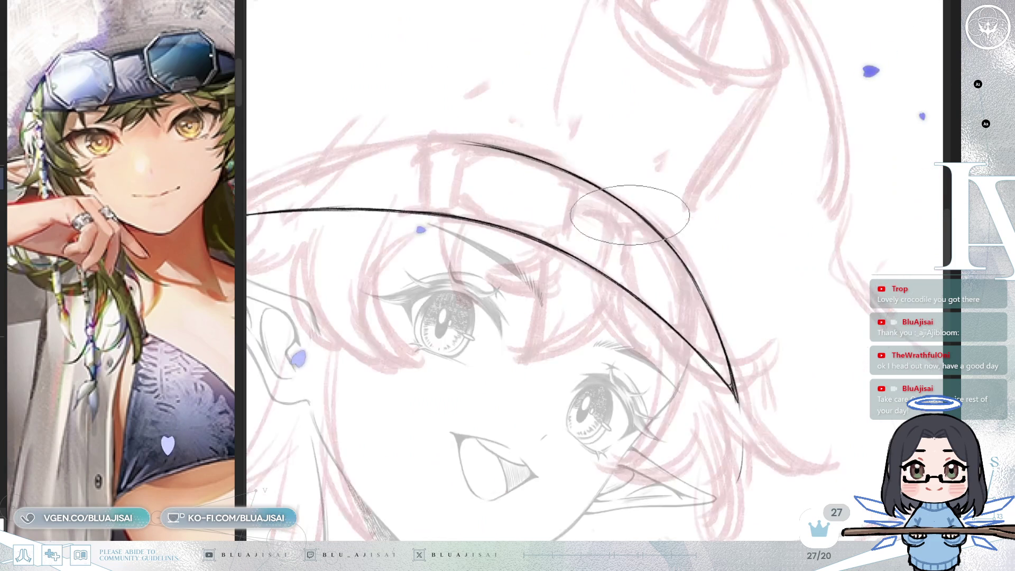
scroll(696, 137, up, 5)
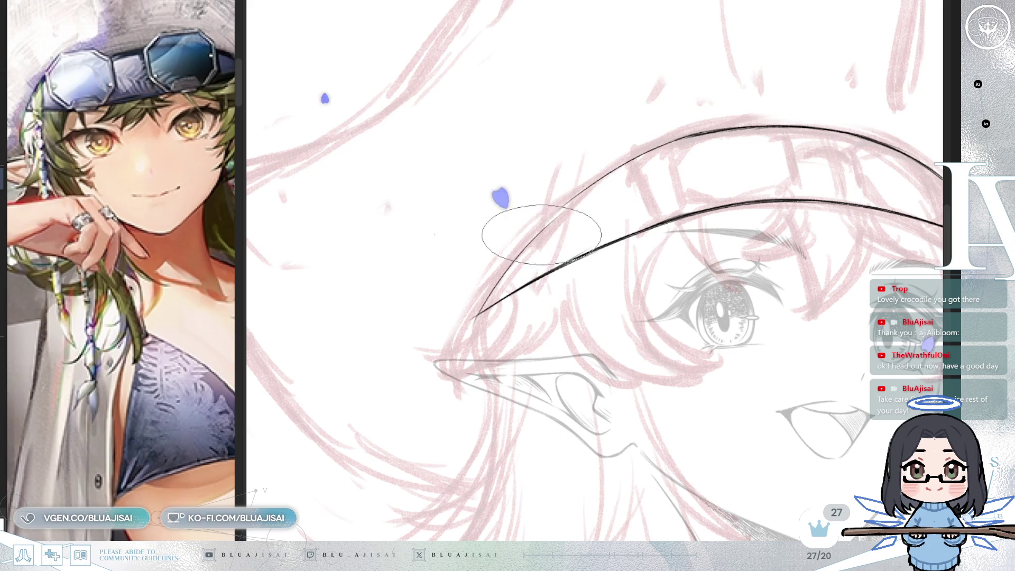
drag(560, 206, 469, 325)
drag(537, 220, 458, 295)
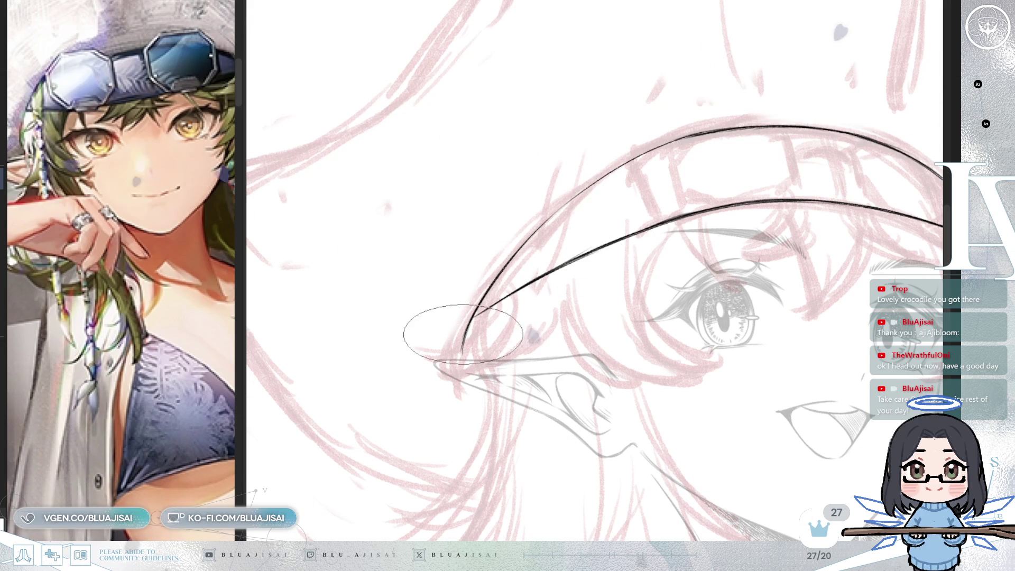
drag(521, 226, 658, 136)
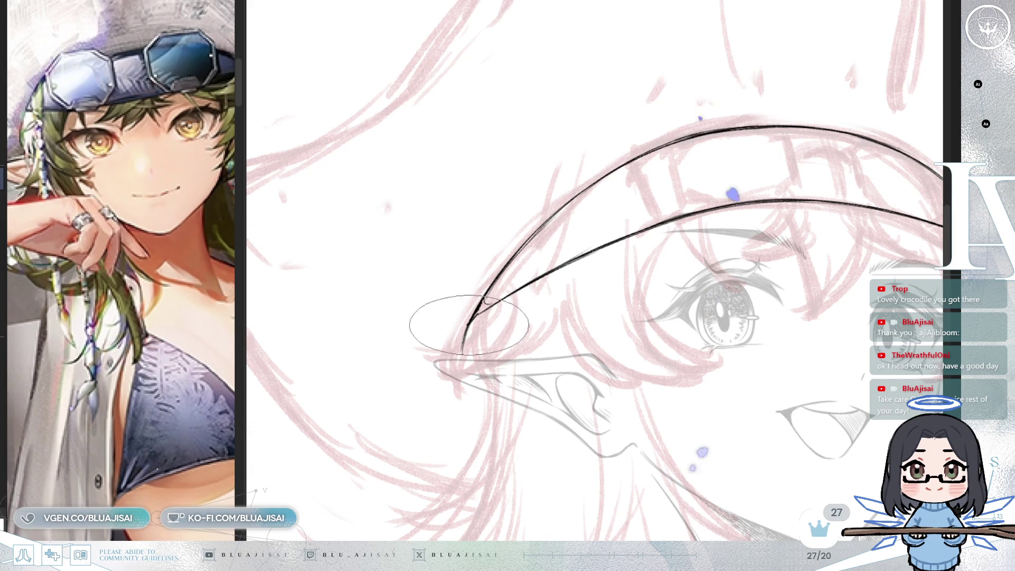
scroll(475, 315, up, 2)
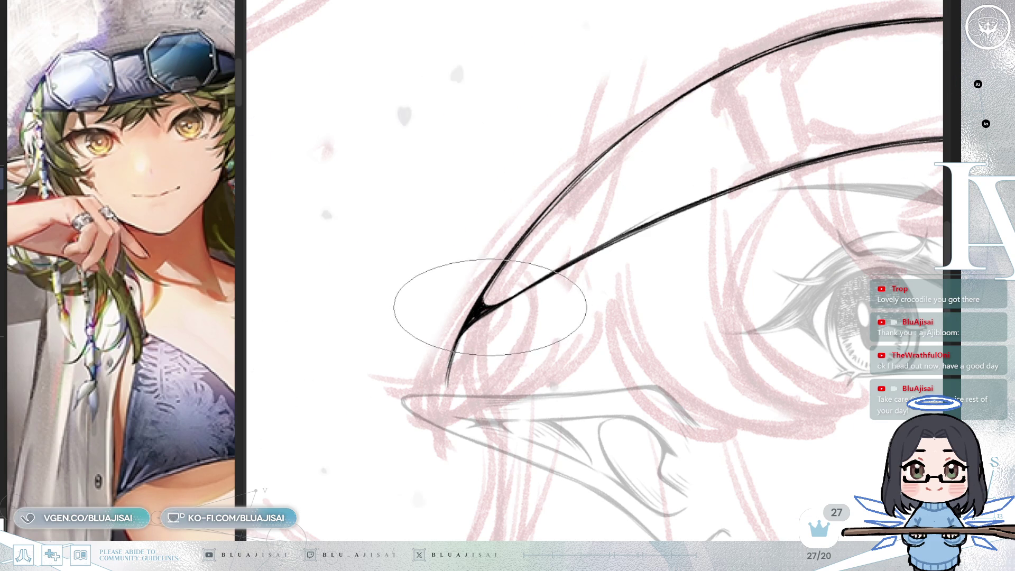
scroll(547, 274, down, 5)
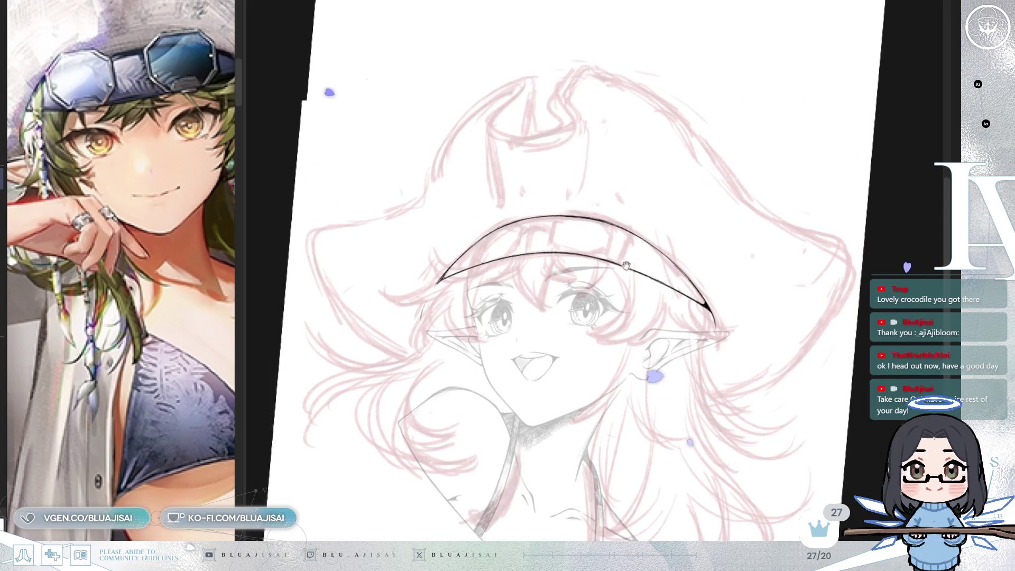
scroll(606, 222, up, 2)
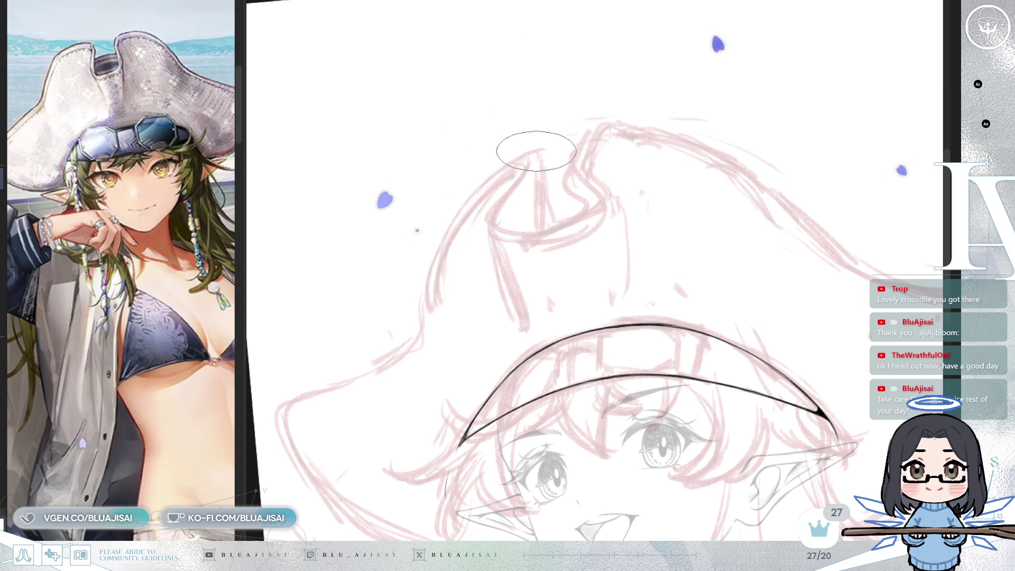
Step: Ink a long curve down the hat's left side, after several undone brim attempts
drag(529, 153, 454, 209)
key(ctrl+z)
drag(534, 150, 464, 204)
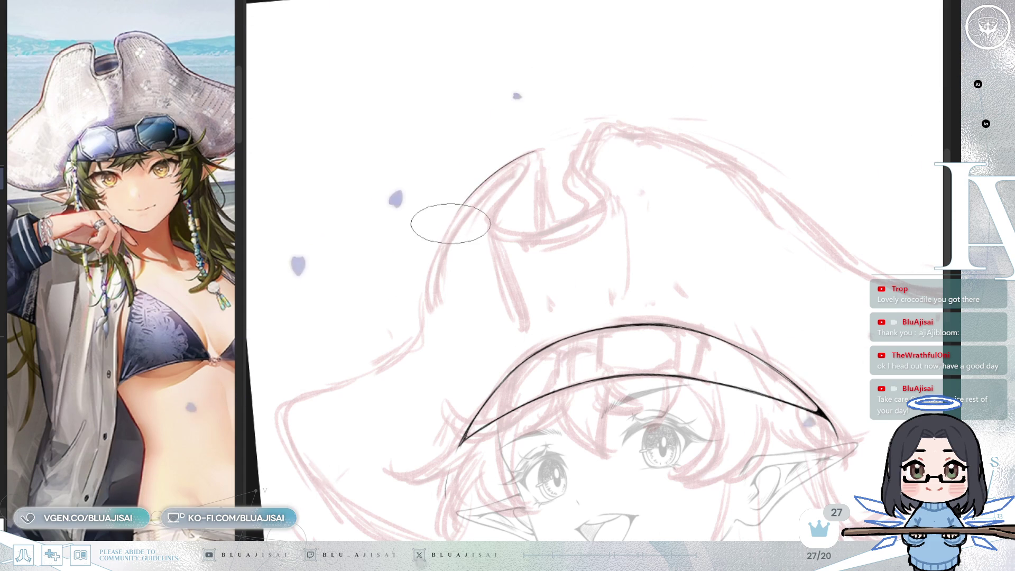
key(ctrl+z)
drag(639, 127, 572, 170)
key(ctrl+z)
mouse_move(641, 128)
mouse_down()
mouse_move(494, 215)
mouse_move(458, 317)
mouse_move(578, 200)
mouse_move(585, 231)
mouse_move(526, 235)
mouse_move(435, 316)
mouse_up()
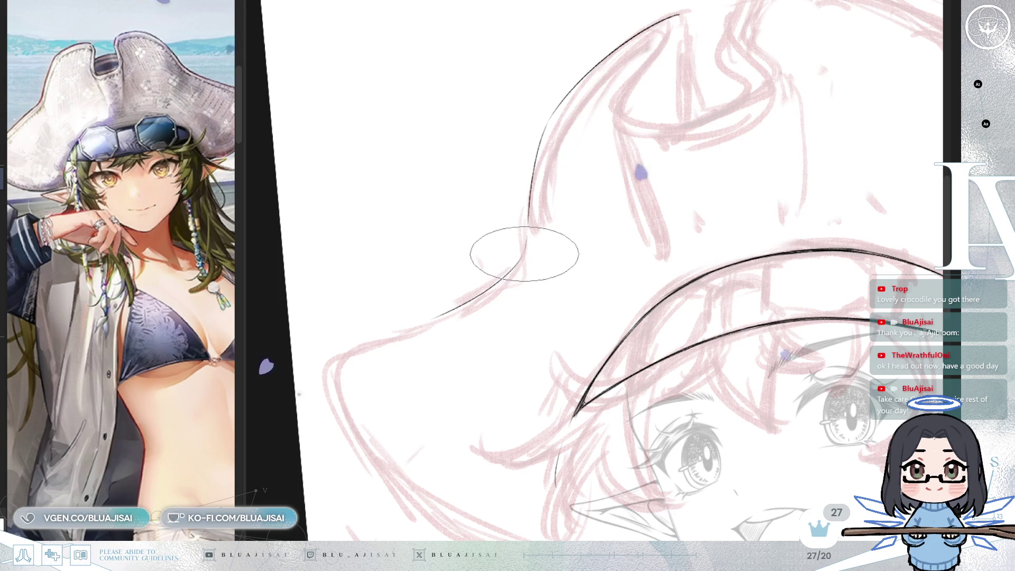
Step: Continue the hat outline down to the left brim and extend the line further downward
drag(526, 249, 386, 328)
key(ctrl+z)
drag(525, 245, 408, 334)
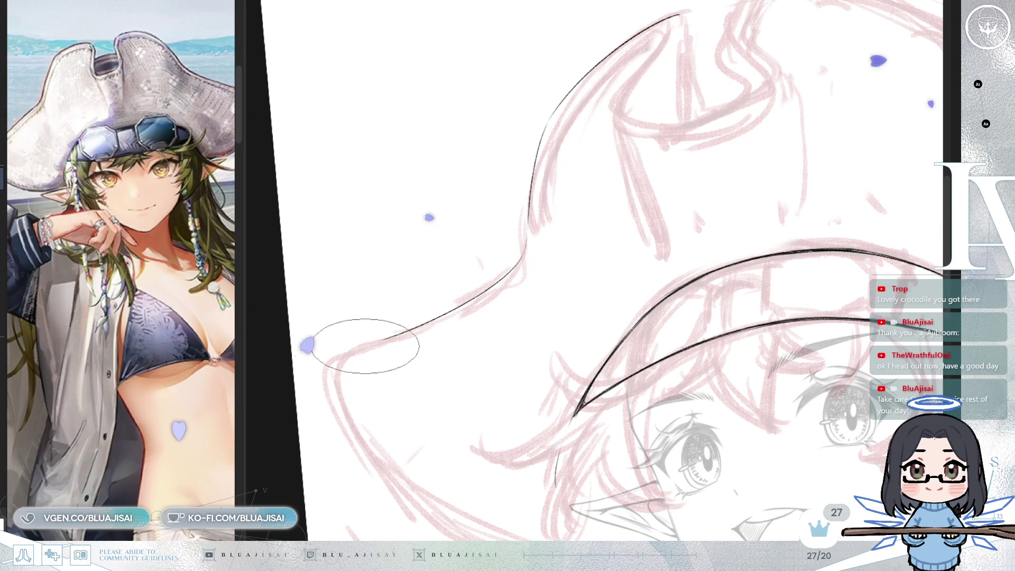
key(End)
key(End)
key(End)
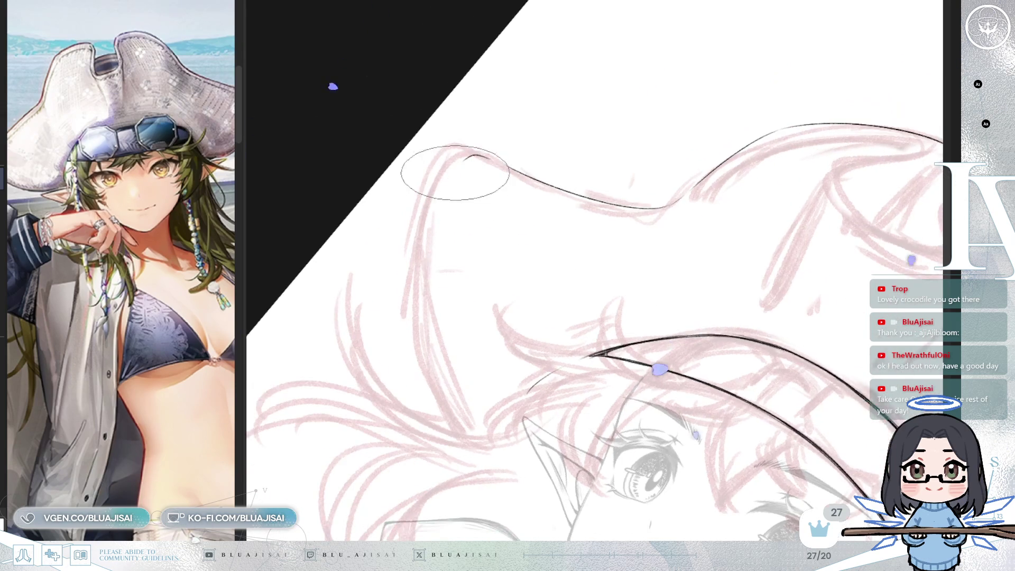
drag(459, 165, 422, 327)
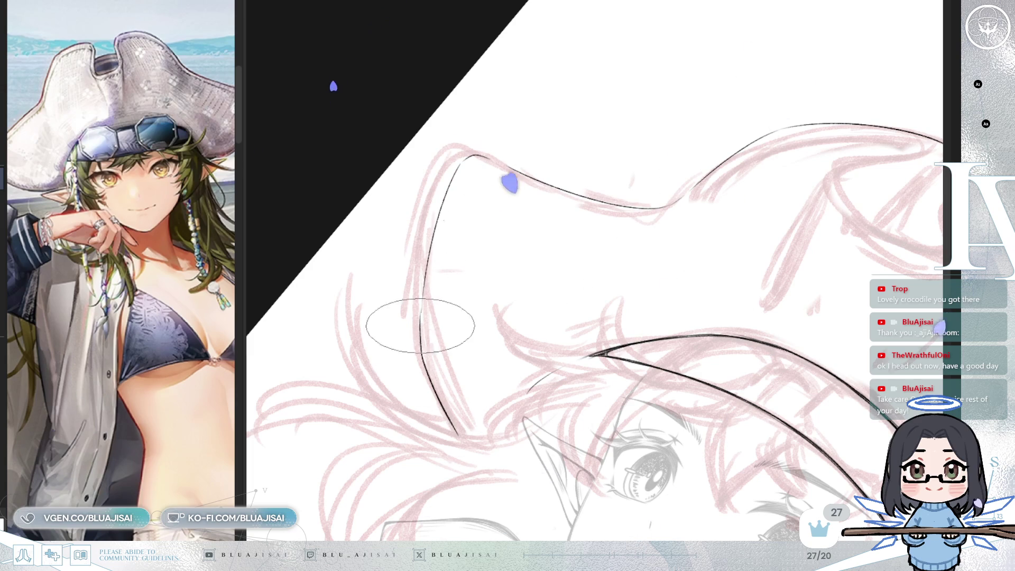
drag(457, 434, 484, 469)
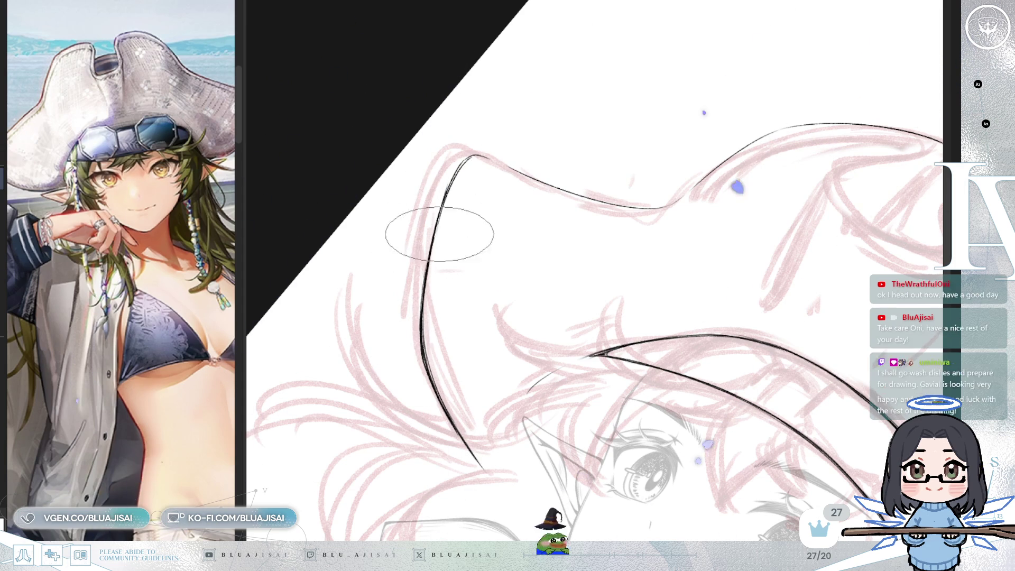
drag(537, 182, 695, 150)
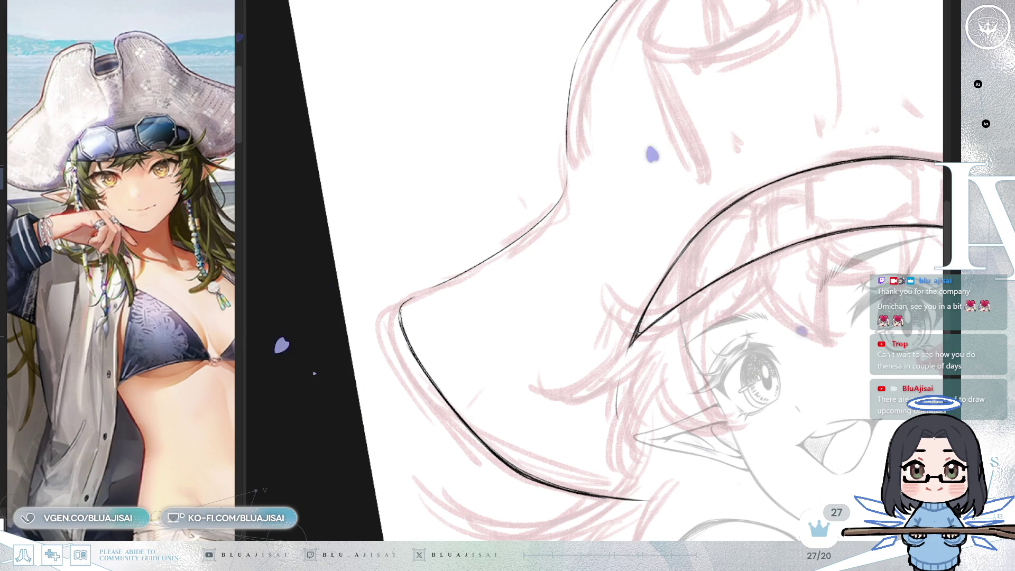
Step: Ink the hat's curving top edge in bold black, thickening it with extra strokes
mouse_move(635, 80)
mouse_down()
mouse_move(600, 242)
mouse_move(536, 276)
mouse_move(530, 268)
mouse_move(689, 209)
mouse_move(571, 281)
mouse_move(480, 294)
mouse_up()
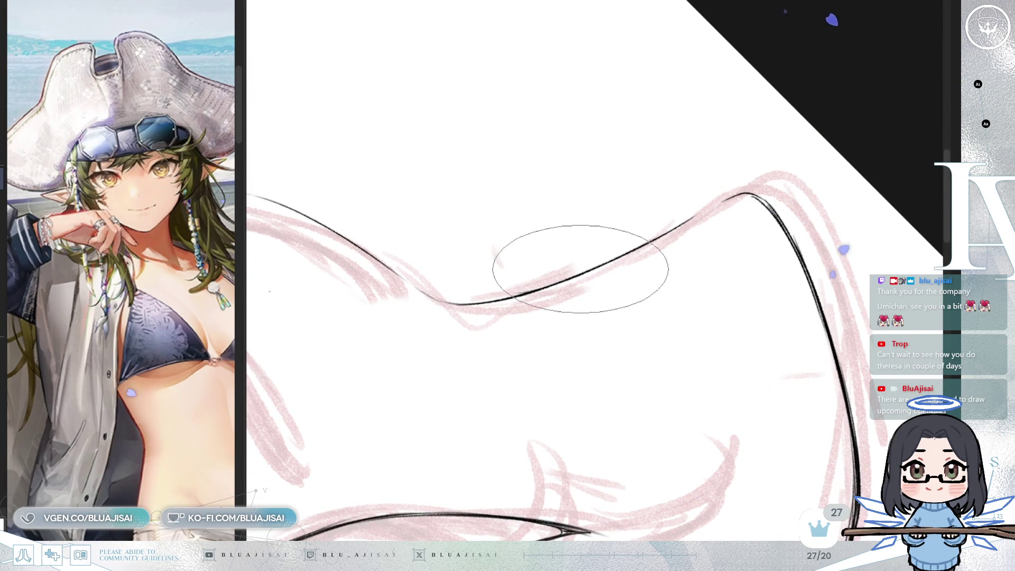
drag(582, 270, 700, 214)
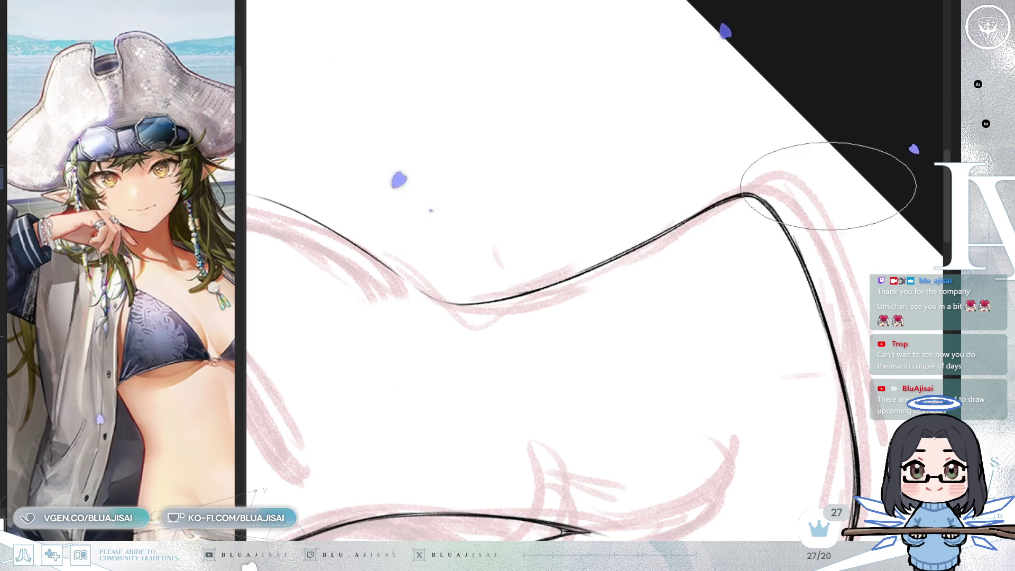
drag(494, 294, 639, 245)
drag(526, 288, 681, 224)
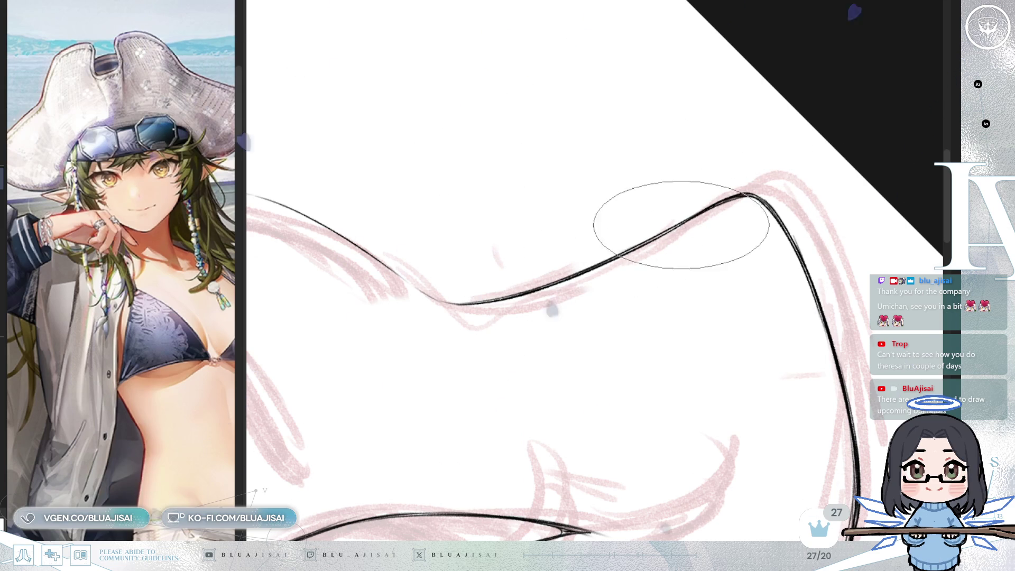
drag(828, 169, 577, 321)
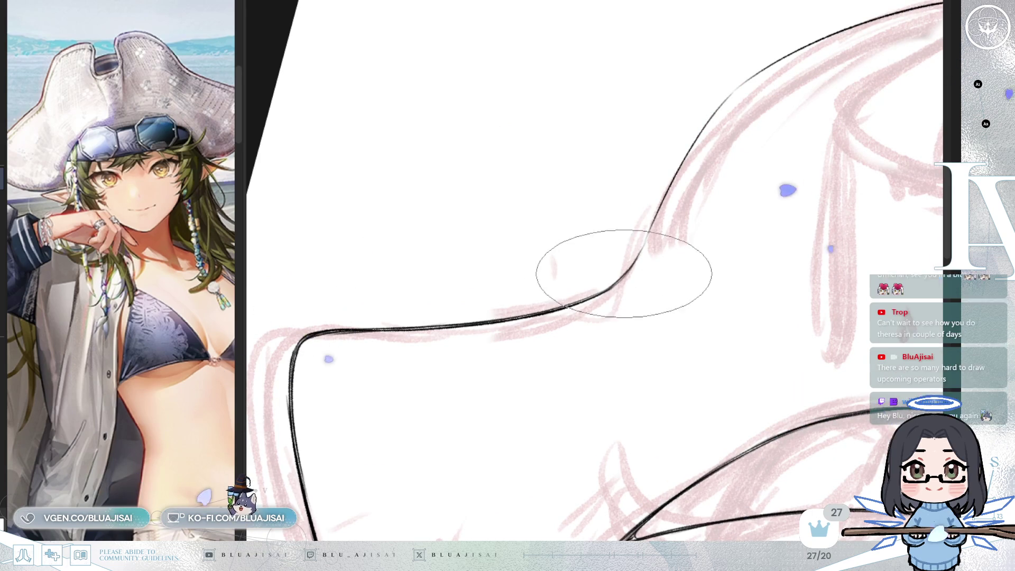
mouse_move(700, 165)
mouse_down()
mouse_move(648, 265)
mouse_move(639, 227)
mouse_move(698, 181)
mouse_up()
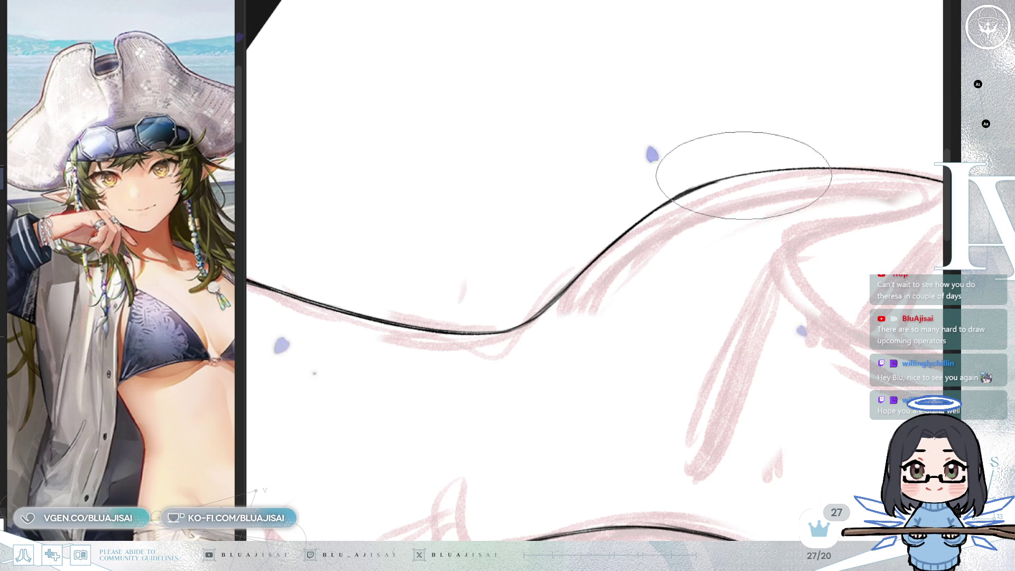
key(minus)
mouse_move(733, 188)
mouse_down()
mouse_move(582, 296)
mouse_move(738, 206)
mouse_up()
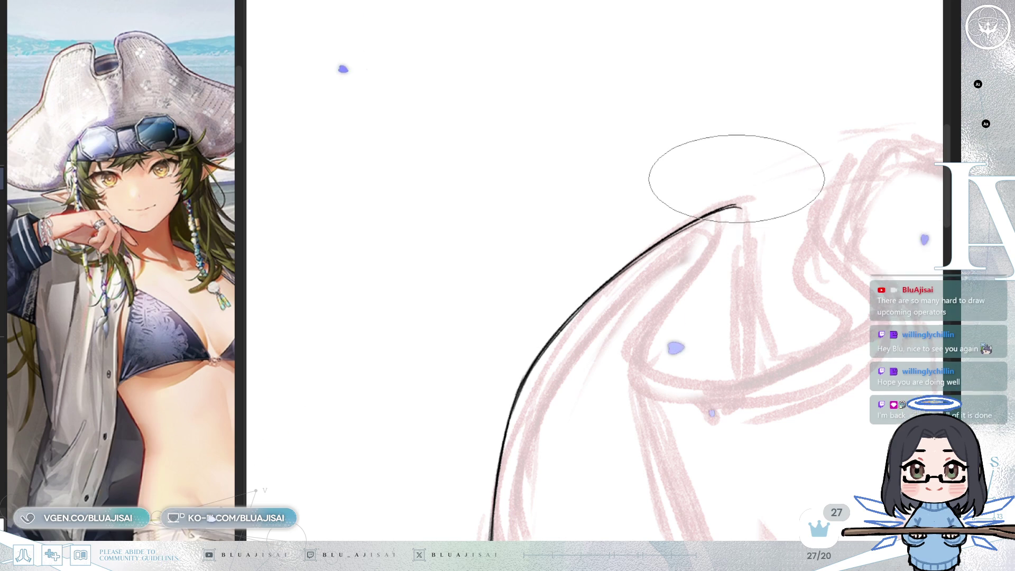
mouse_move(737, 179)
mouse_down()
mouse_move(756, 249)
mouse_move(665, 171)
mouse_move(613, 323)
mouse_up()
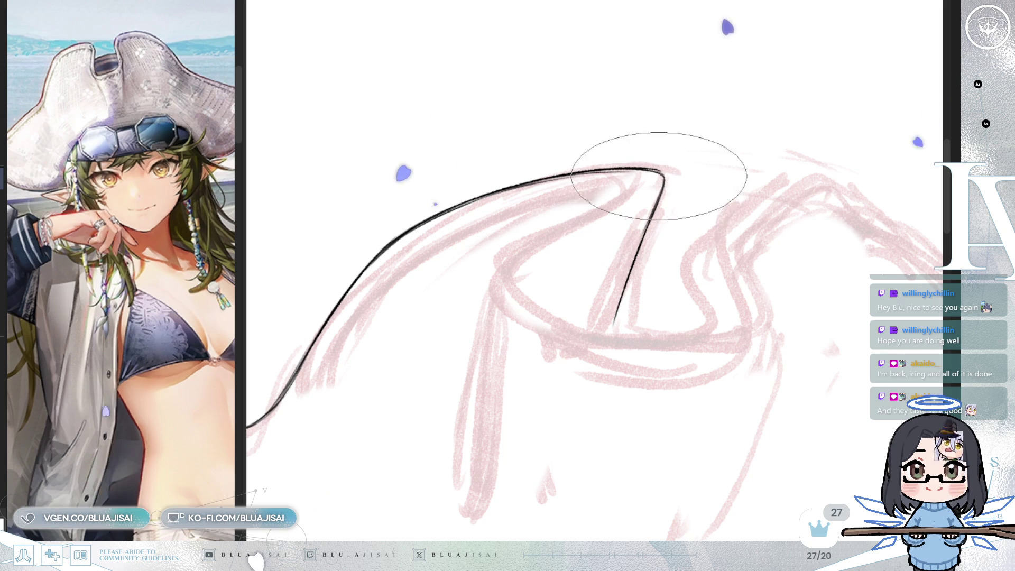
Step: Ink the inner curve of the hat's folded tip and extend it along the fold's bottom
key(4)
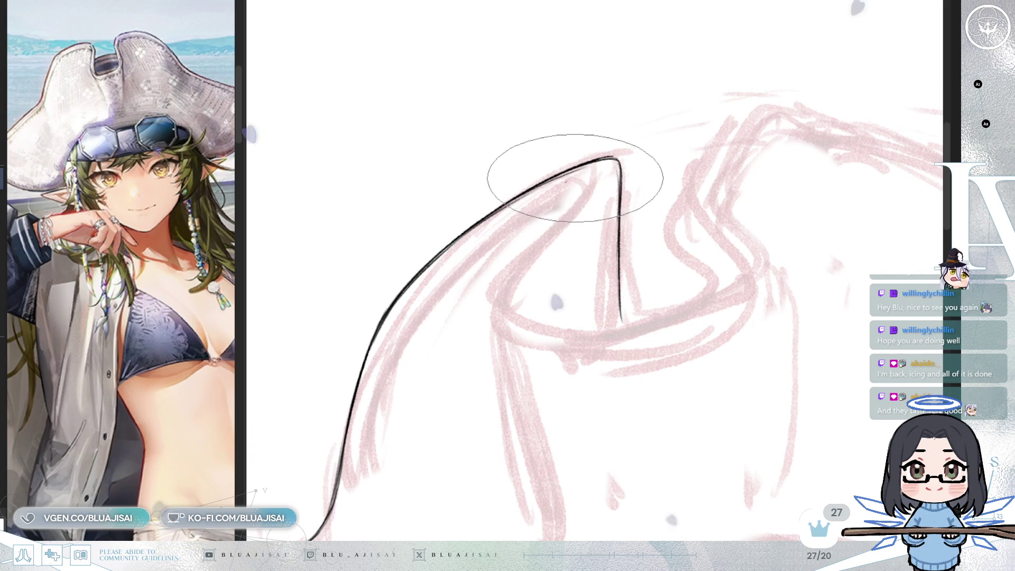
drag(553, 235, 595, 170)
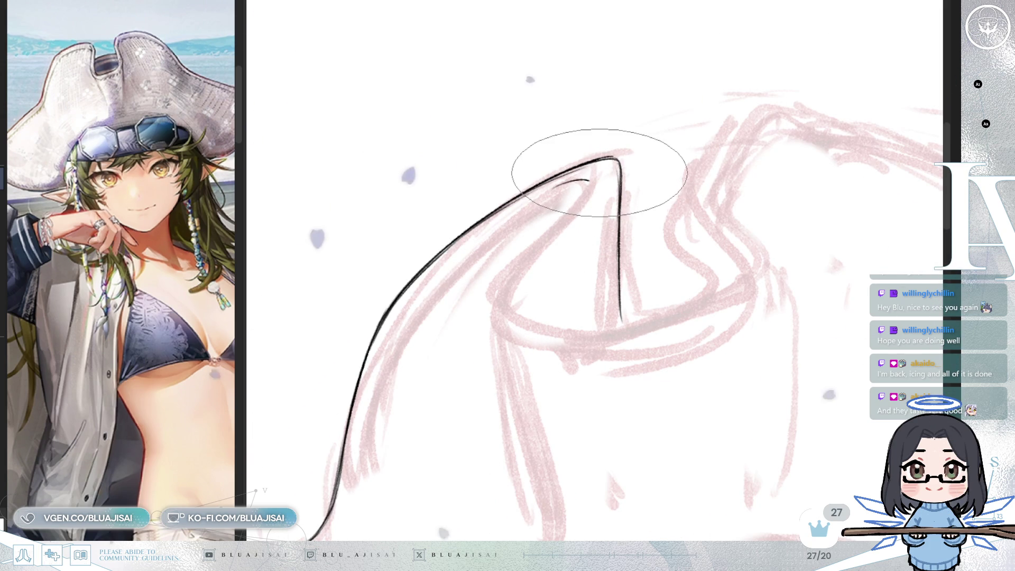
key(ctrl+z)
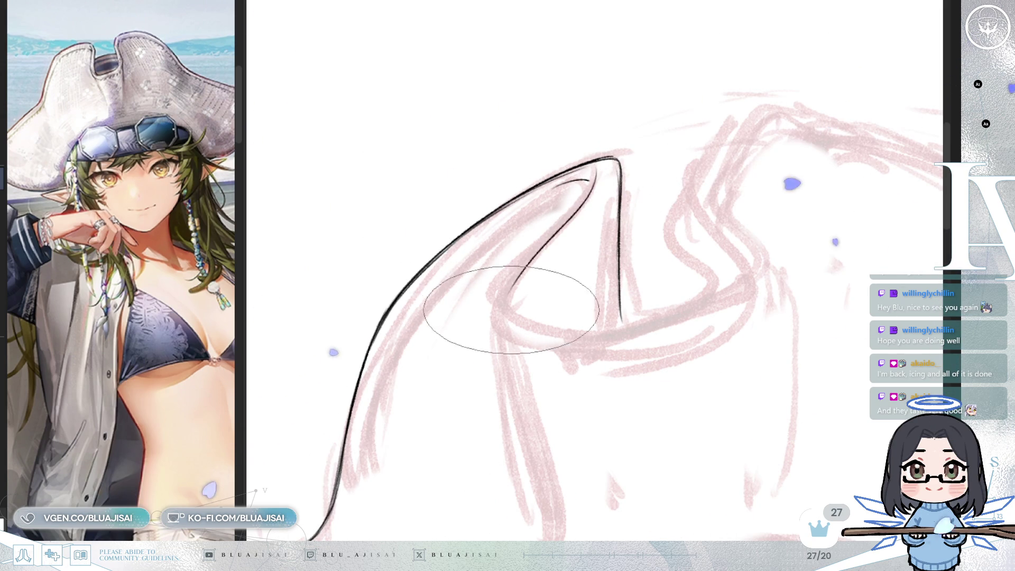
drag(596, 168, 504, 301)
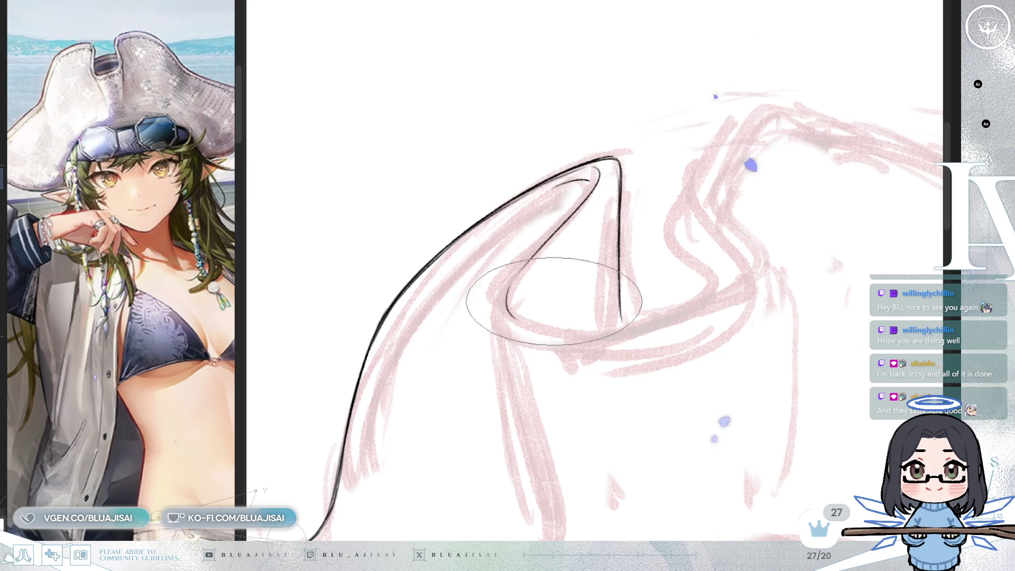
mouse_move(506, 301)
mouse_down()
mouse_move(614, 341)
mouse_move(738, 293)
mouse_up()
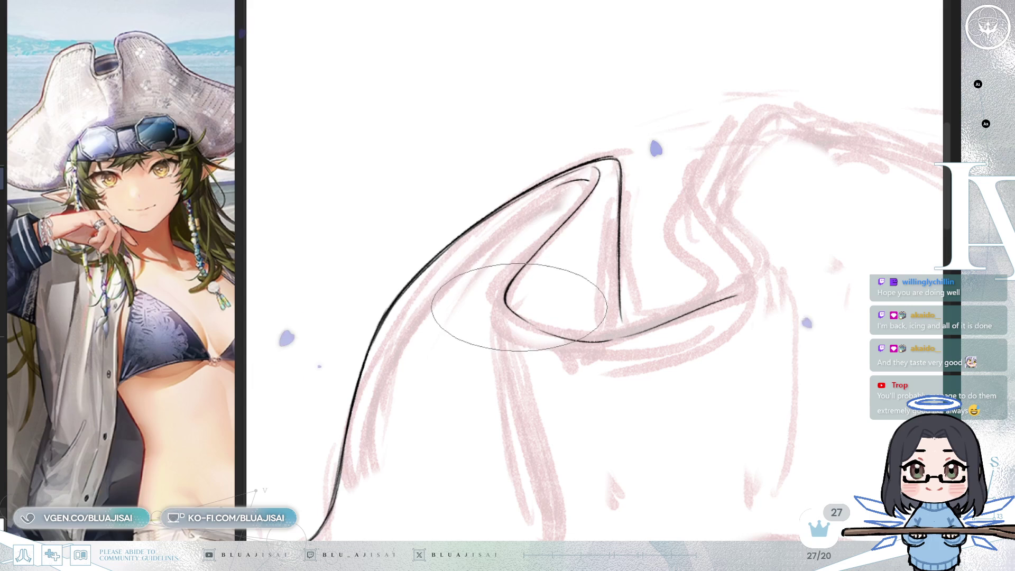
drag(599, 256, 570, 275)
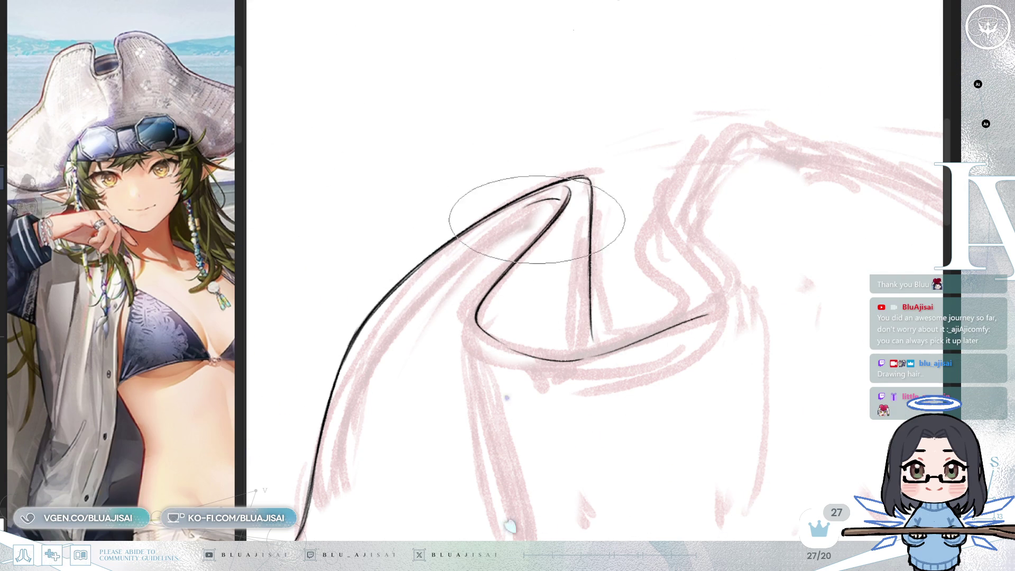
Step: Draw the fold's S-curve down to the lower line and add a thin fold line beneath
scroll(522, 204, right, 5)
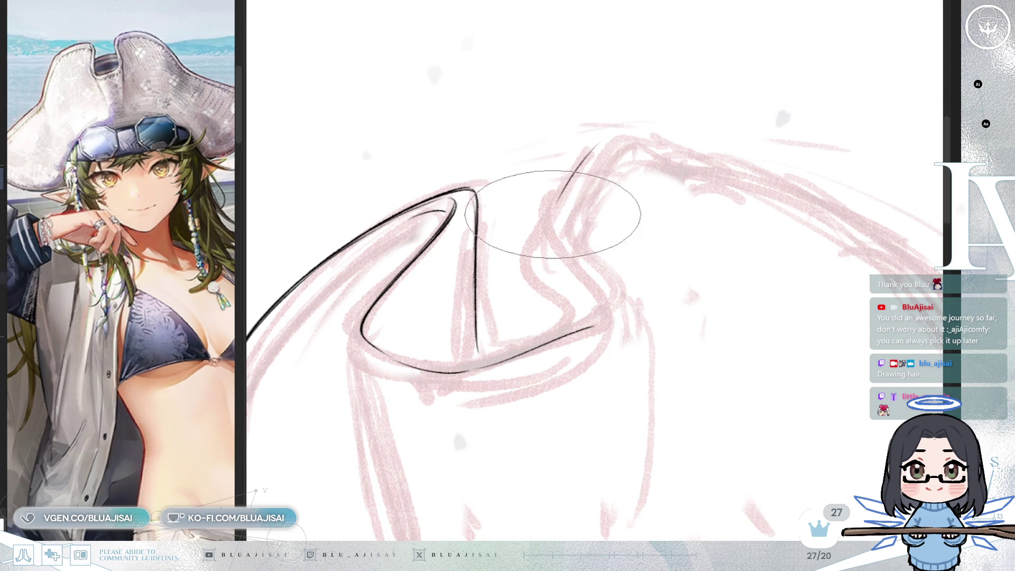
mouse_move(597, 141)
mouse_down()
mouse_move(566, 176)
mouse_move(590, 270)
mouse_move(613, 298)
mouse_up()
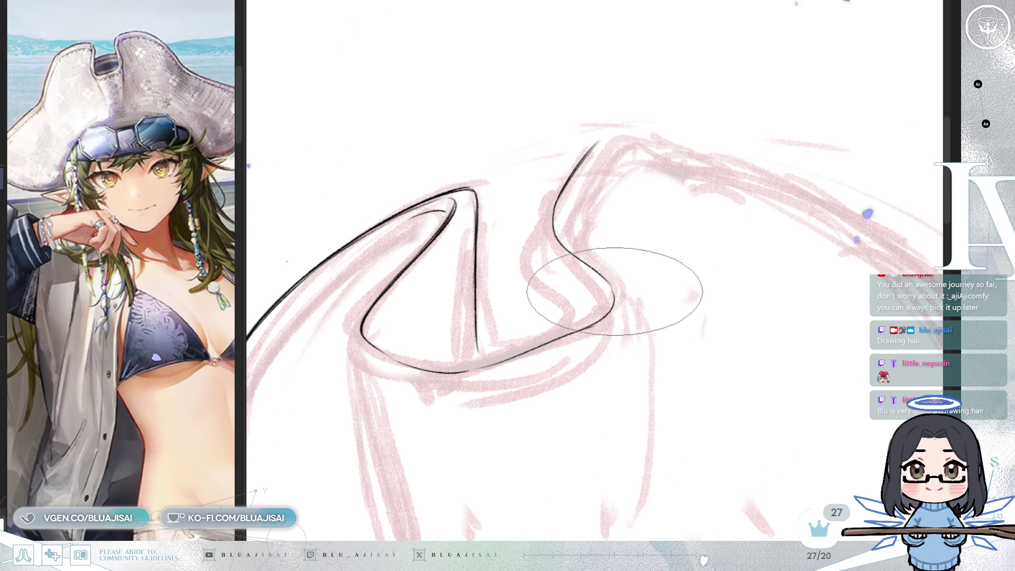
drag(608, 278, 574, 331)
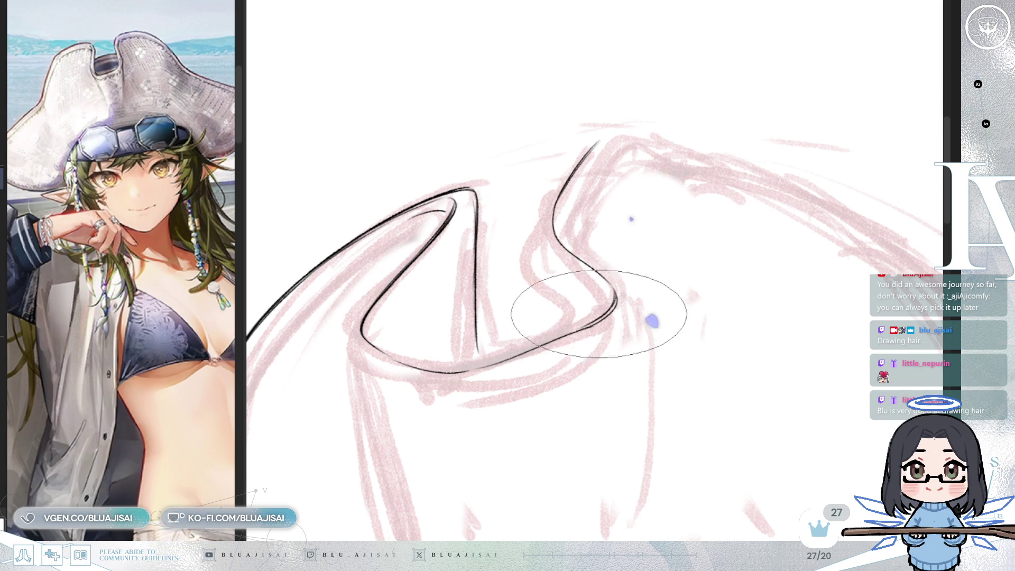
drag(555, 225, 564, 324)
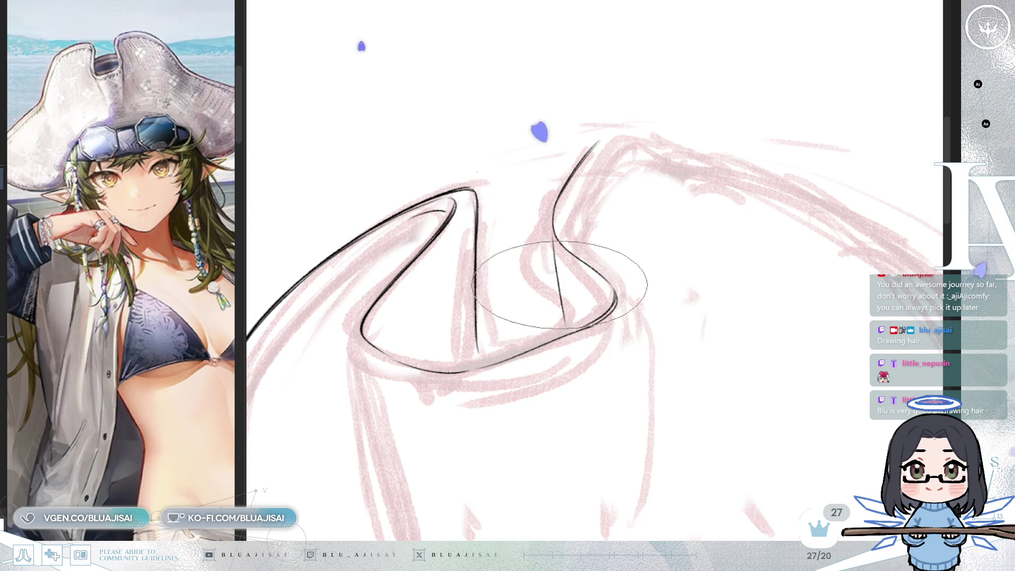
mouse_move(695, 156)
mouse_down()
mouse_move(820, 106)
mouse_move(820, 87)
mouse_move(543, 156)
mouse_move(471, 243)
mouse_move(730, 184)
mouse_move(783, 117)
mouse_move(720, 153)
mouse_up()
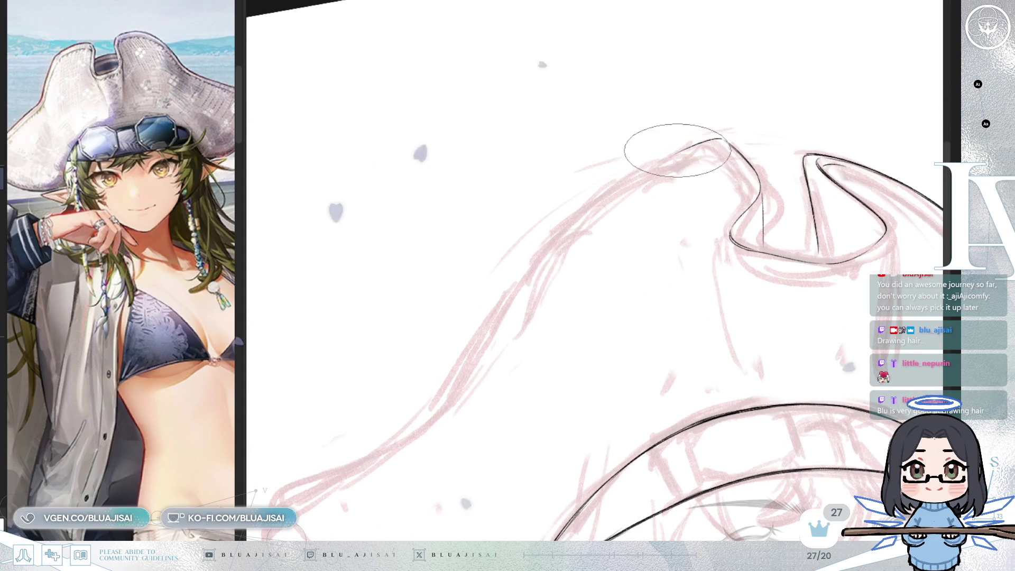
Step: Redraw the hat peak's outer edge sloping down-left toward the brim, erasing its lower end
key(ctrl+z)
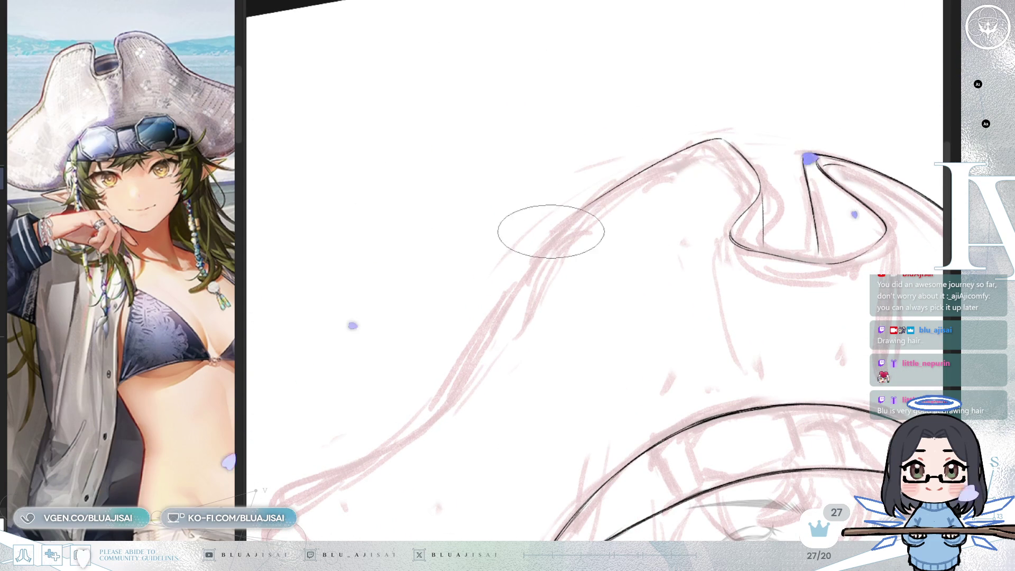
drag(703, 144, 556, 253)
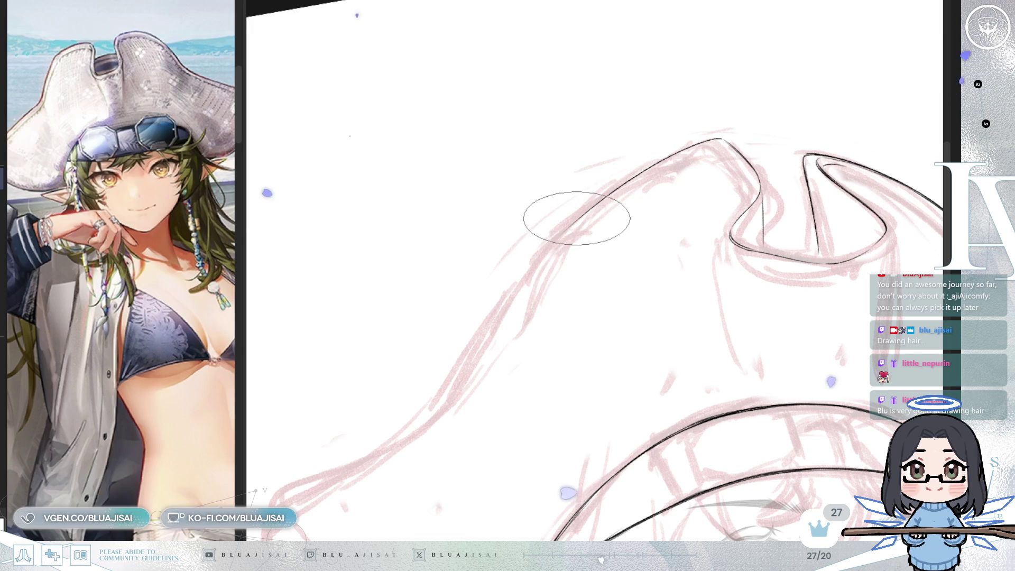
mouse_move(556, 365)
mouse_down()
mouse_move(418, 351)
mouse_move(449, 426)
mouse_move(534, 275)
mouse_move(500, 237)
mouse_up()
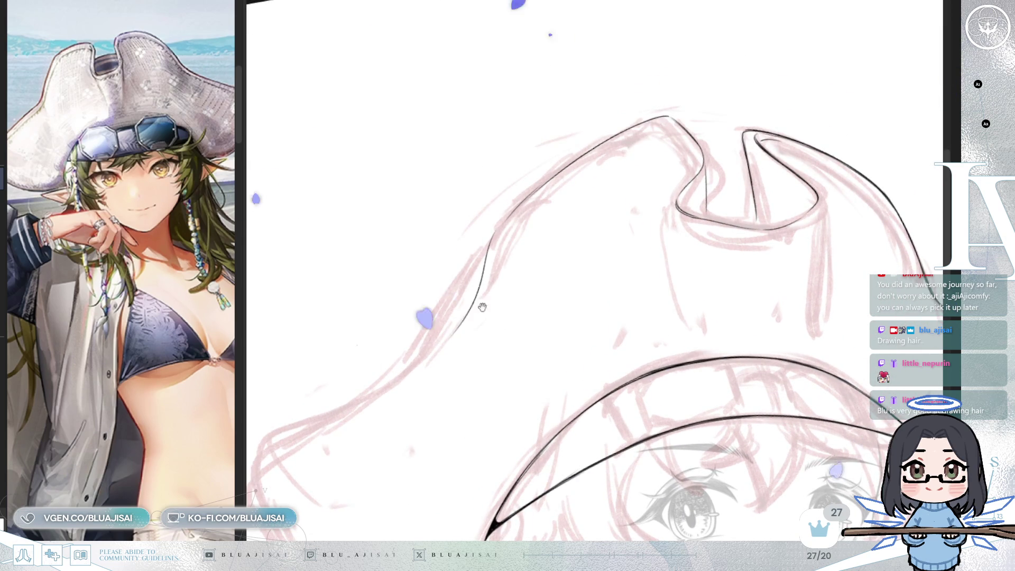
drag(483, 307, 526, 249)
drag(490, 292, 507, 264)
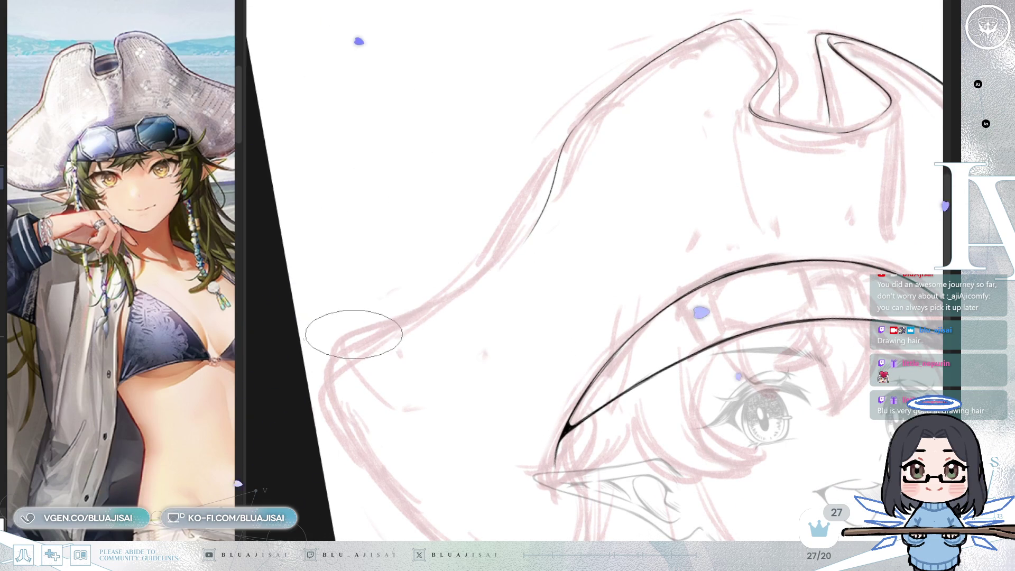
drag(480, 274, 347, 334)
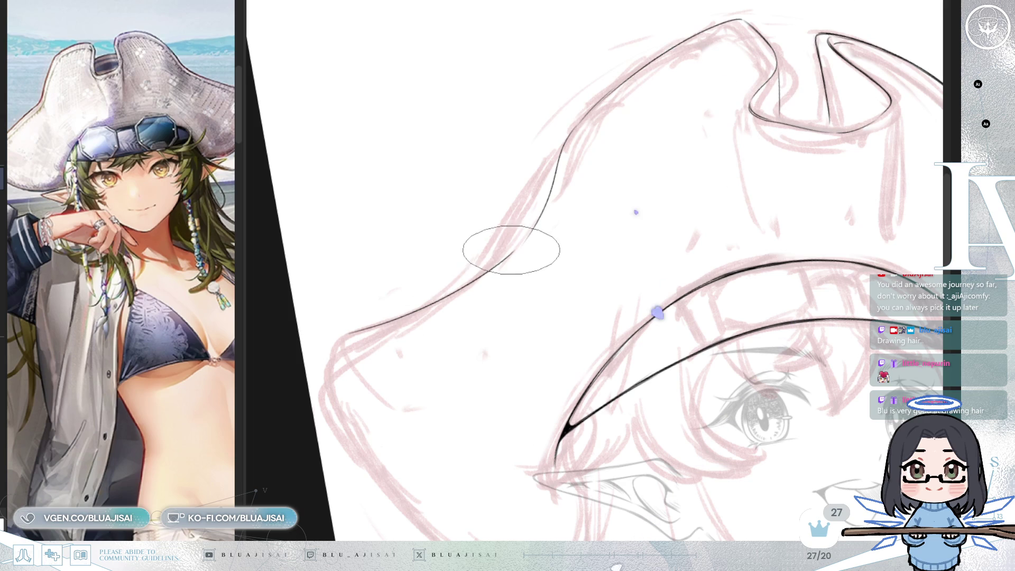
key(minus)
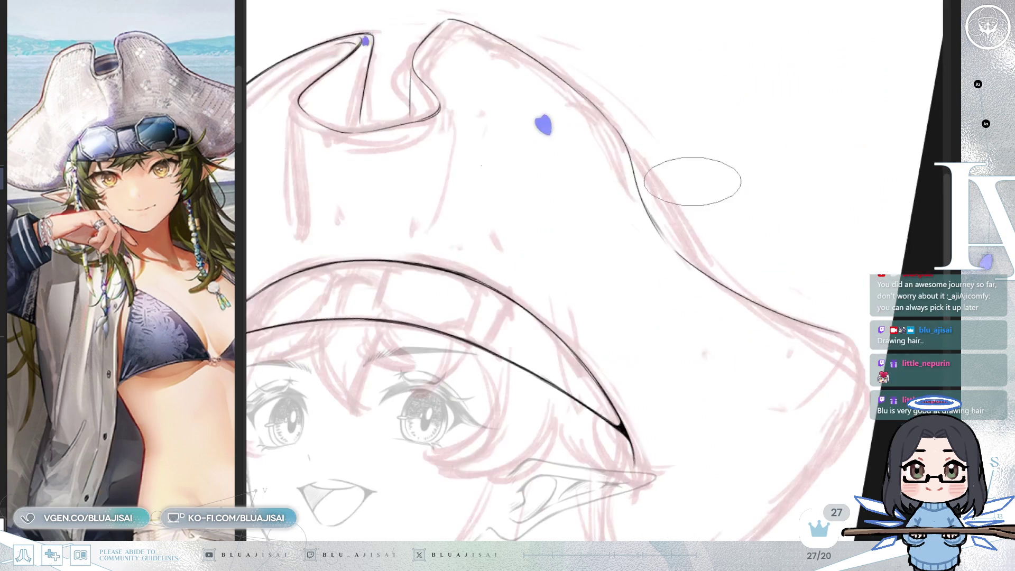
key(asciicircum)
key(asciicircum)
key(asciicircum)
key(asciicircum)
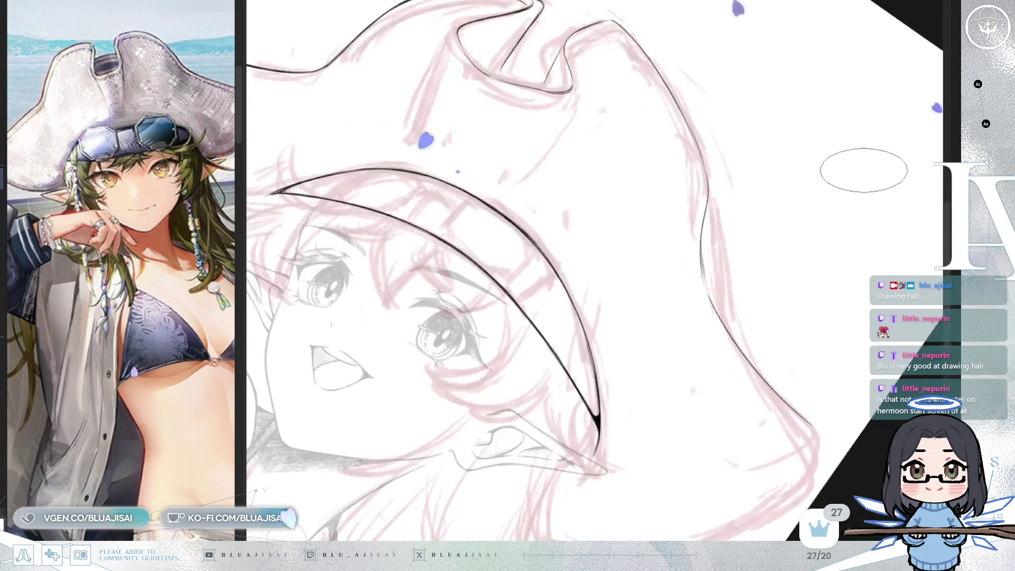
scroll(749, 231, up, 1)
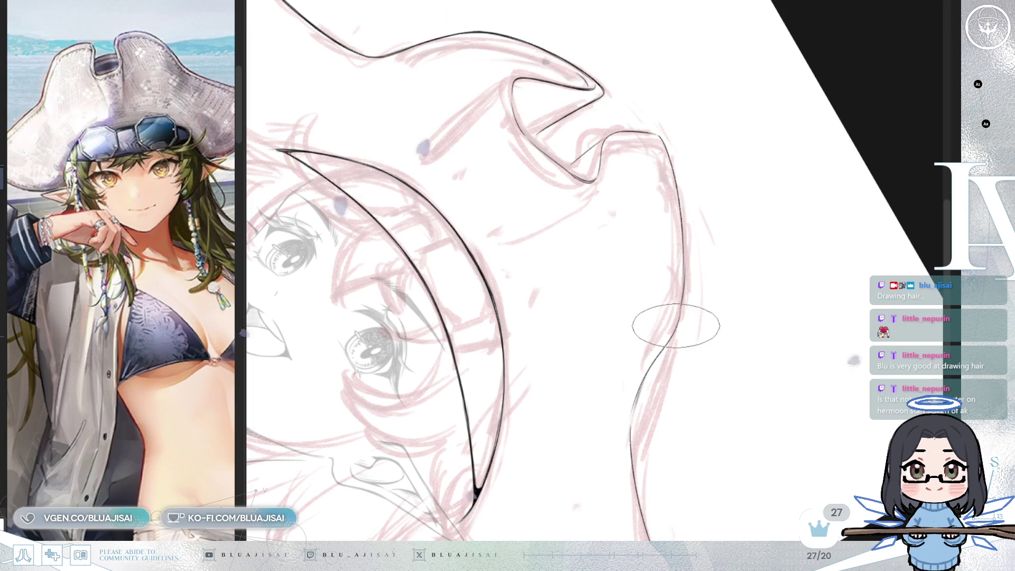
key(asciicircum)
key(asciicircum)
key(asciicircum)
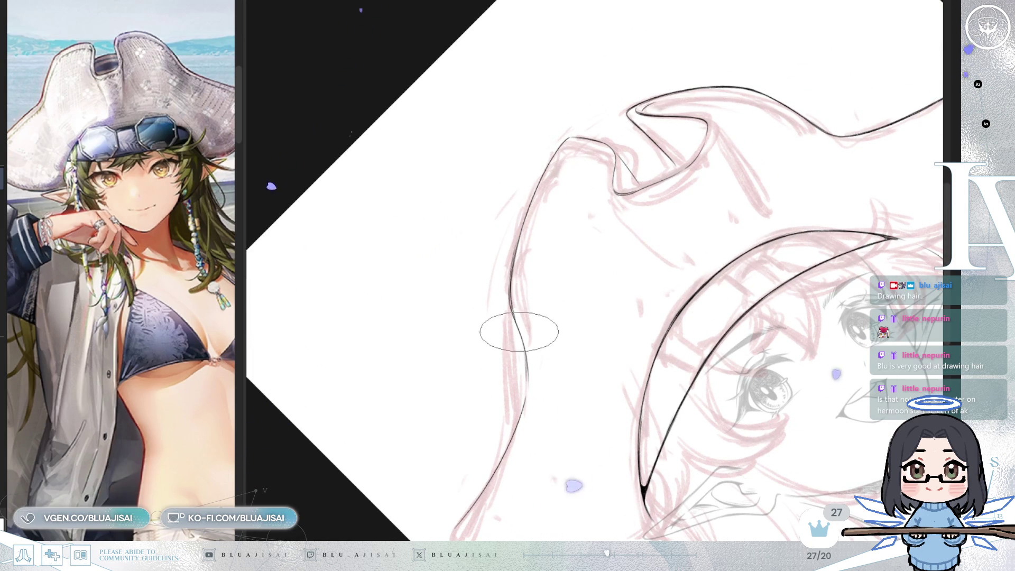
scroll(625, 289, down, 3)
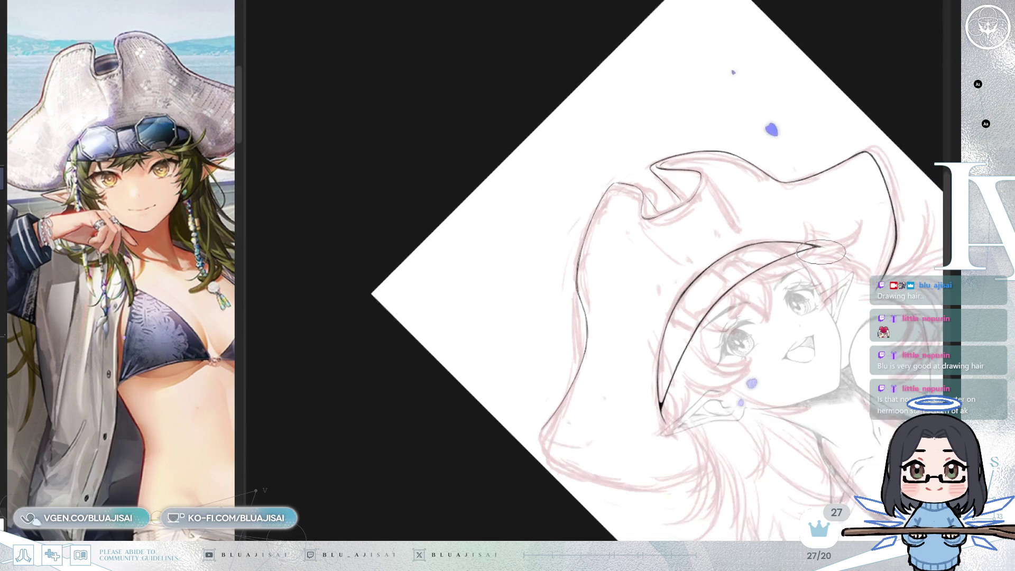
key(minus)
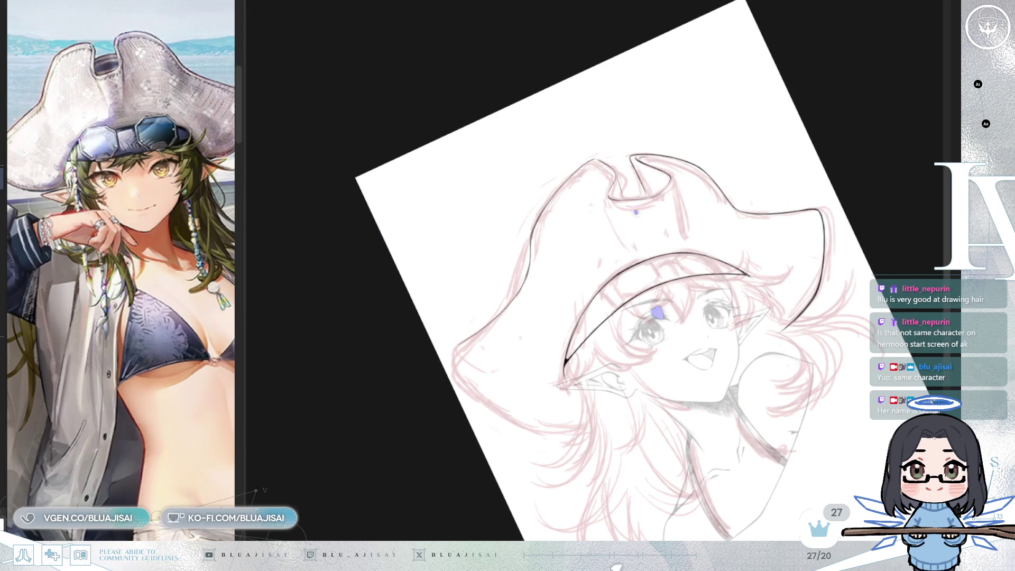
drag(843, 107, 762, 208)
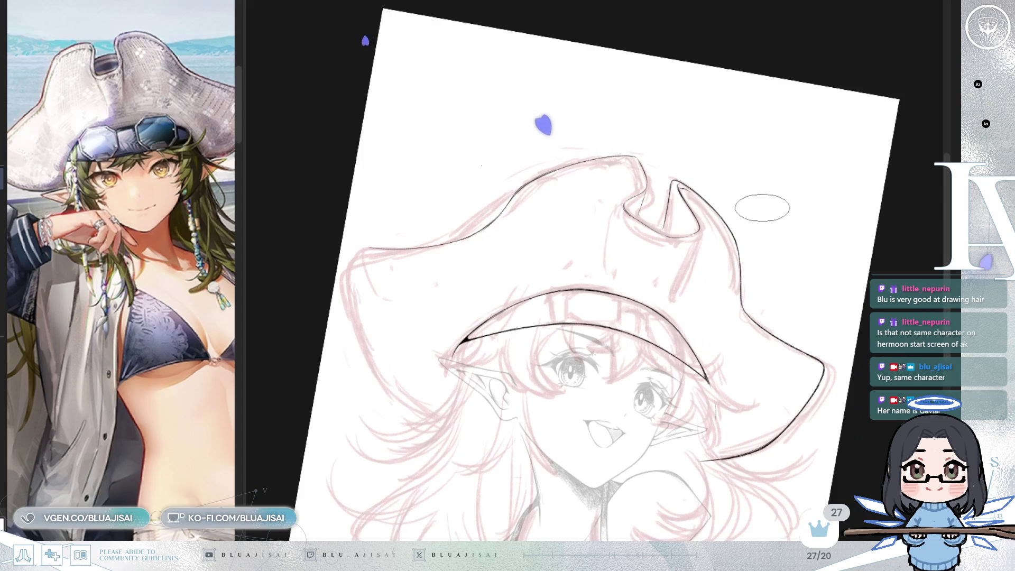
mouse_move(842, 185)
mouse_down()
mouse_move(477, 181)
mouse_move(451, 220)
mouse_up()
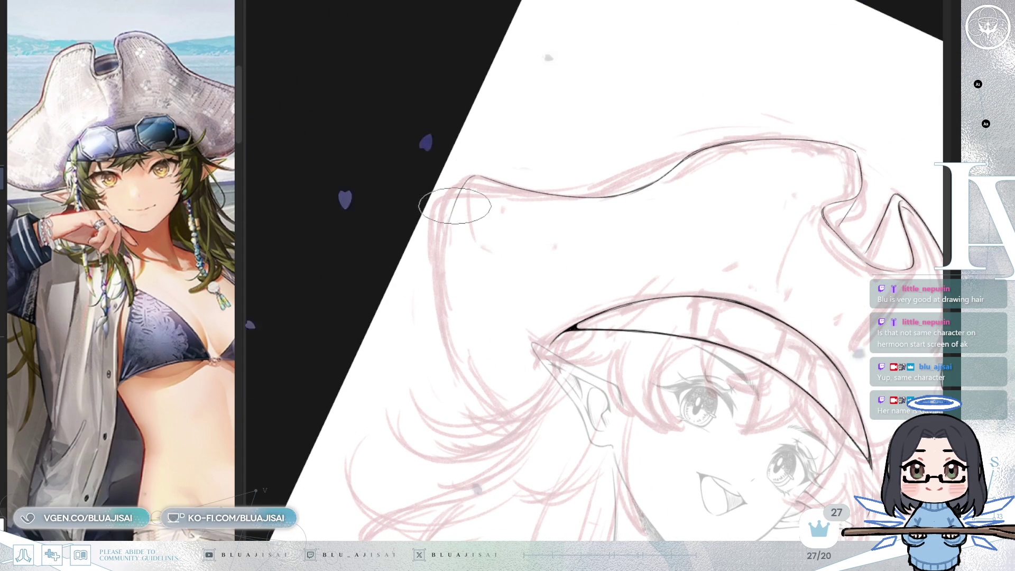
Step: Ink the hat's left edge and its upper outline in bold black
mouse_move(473, 180)
mouse_down()
mouse_move(442, 310)
mouse_move(463, 227)
mouse_up()
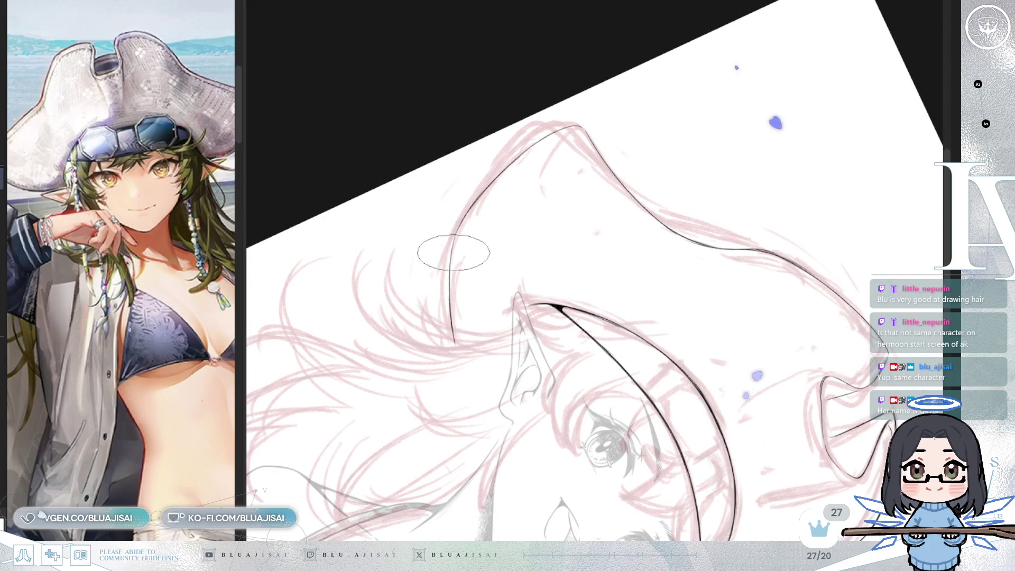
drag(454, 253, 468, 213)
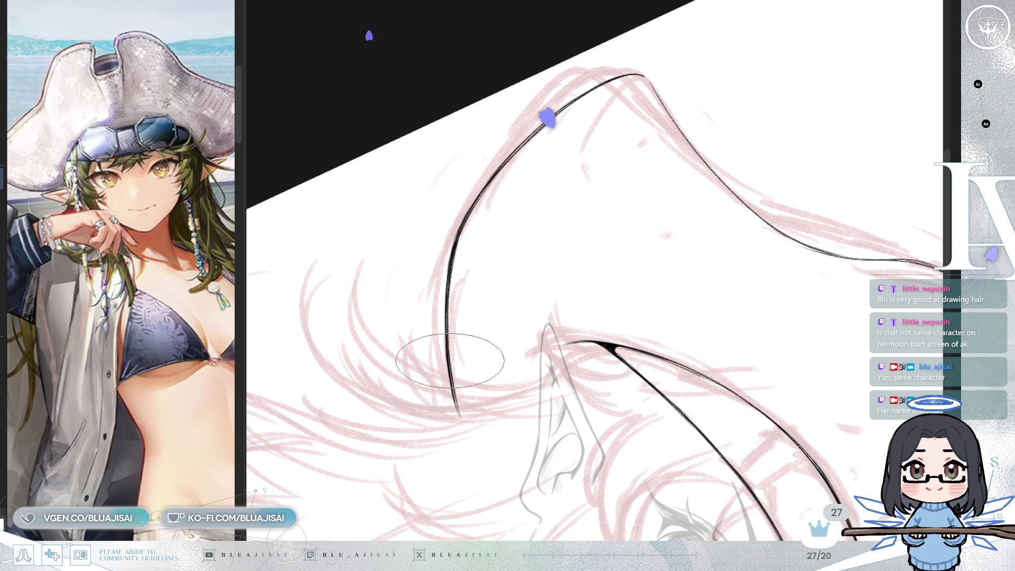
mouse_move(476, 402)
mouse_down()
mouse_move(500, 336)
mouse_move(564, 281)
mouse_move(532, 192)
mouse_up()
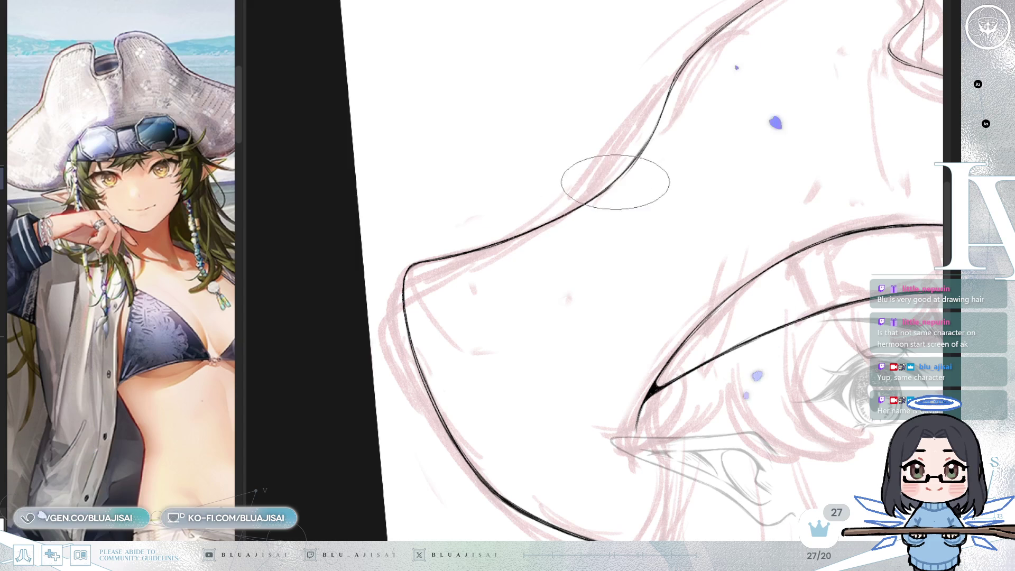
drag(606, 176, 573, 154)
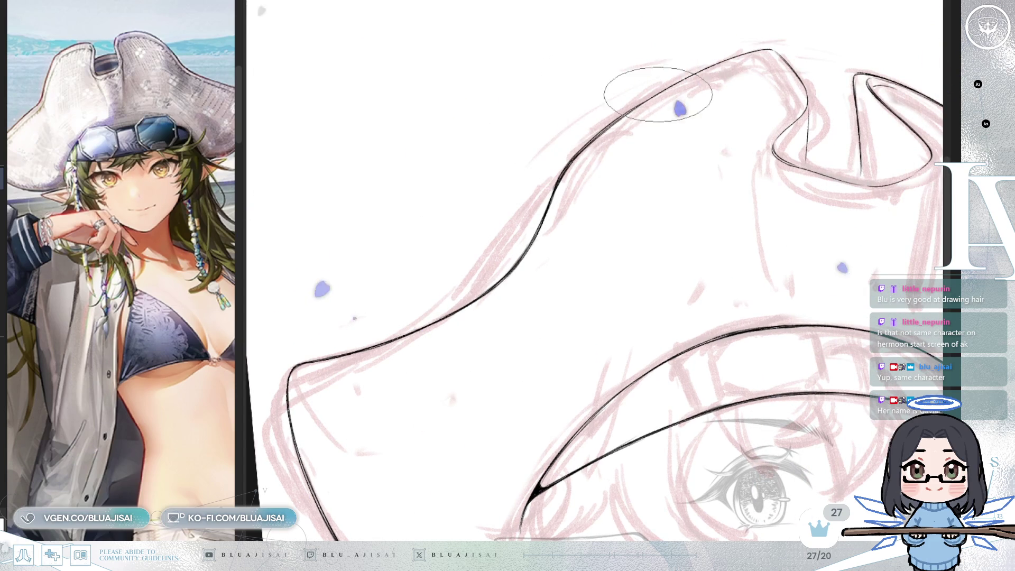
drag(656, 100, 773, 51)
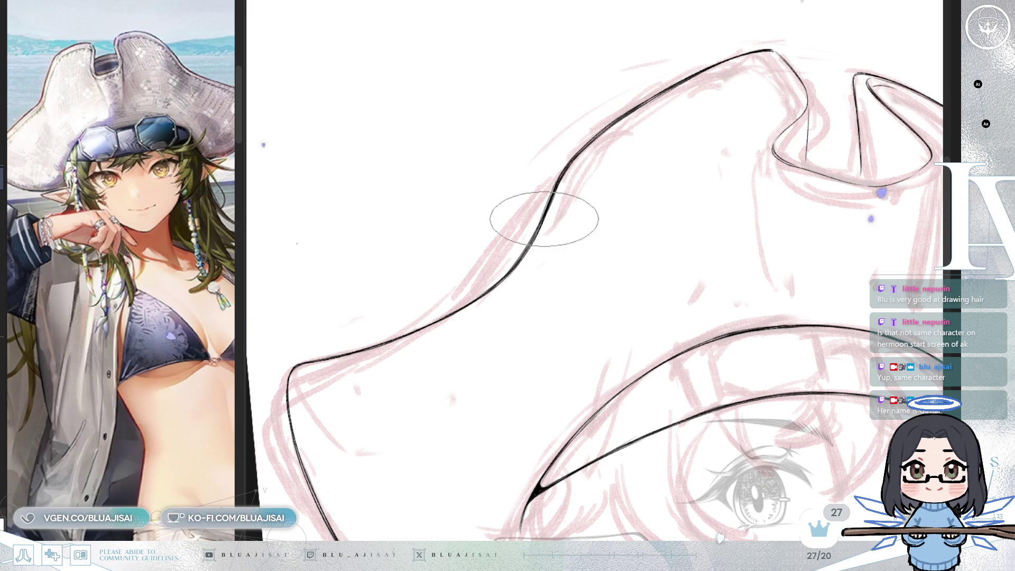
mouse_move(757, 66)
mouse_down()
mouse_move(767, 72)
mouse_move(534, 133)
mouse_up()
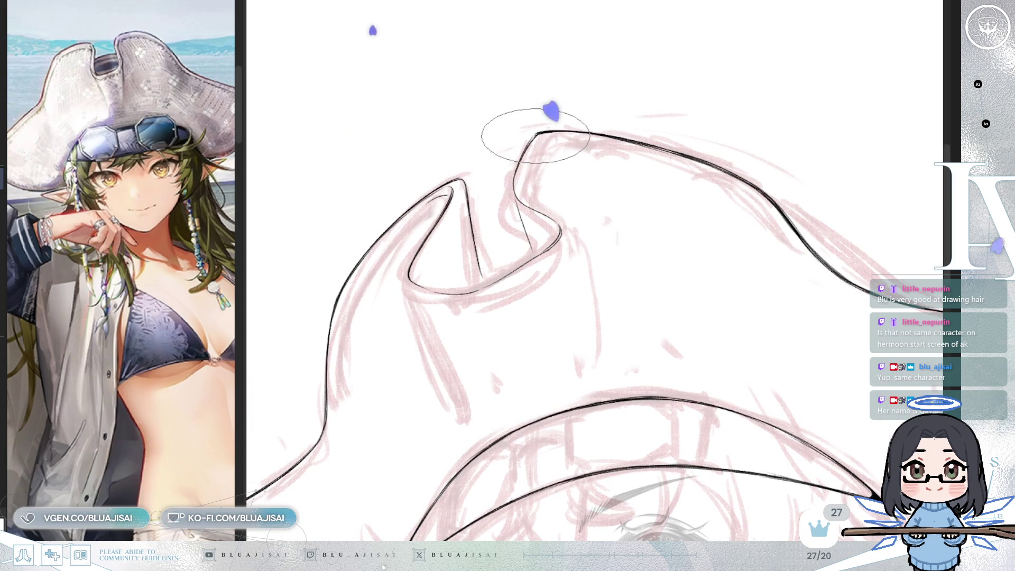
key(End)
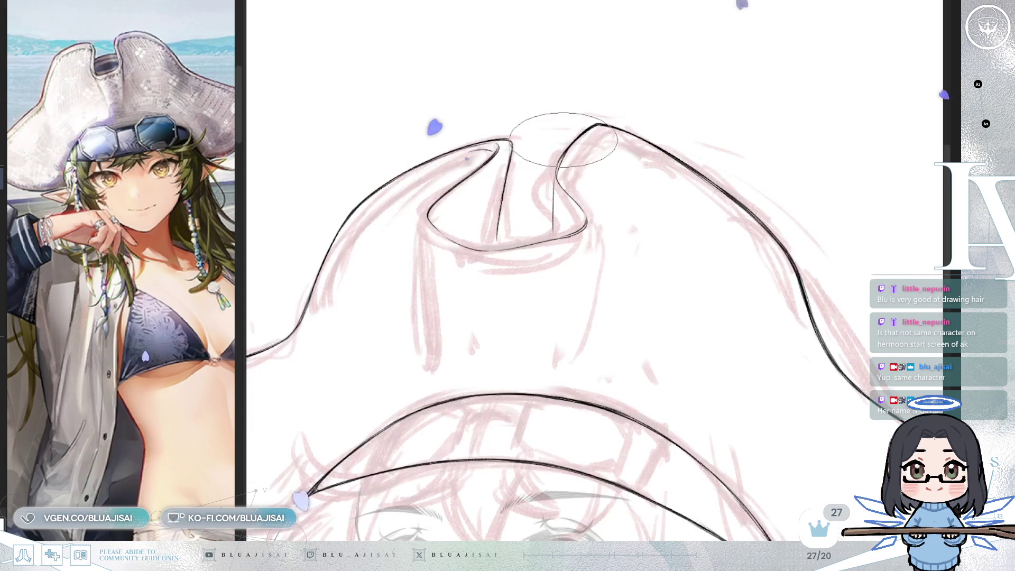
Step: Add fine vertical hatching inside the right and left folds of the hat's notch
key(End)
key(End)
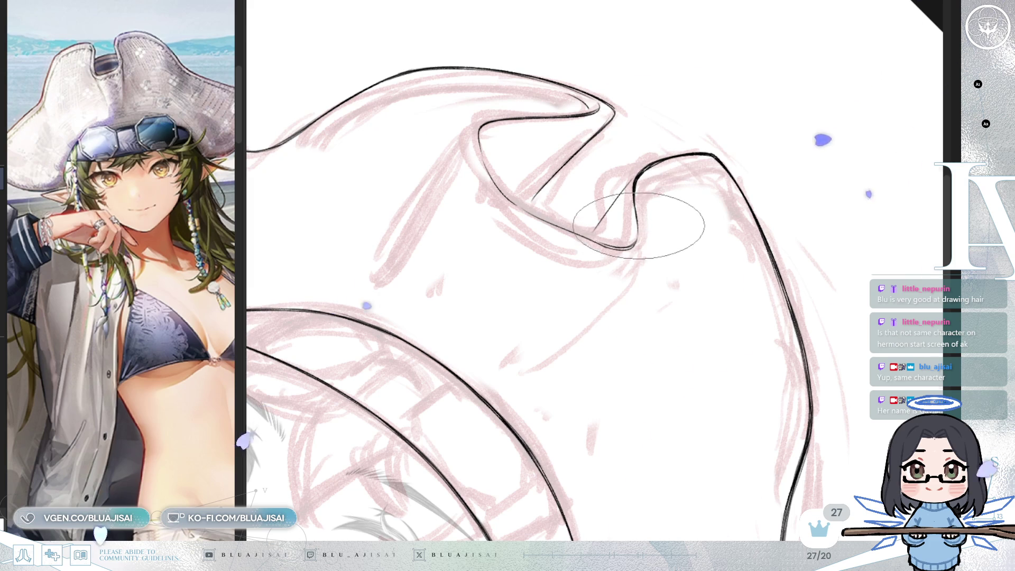
key(Insert)
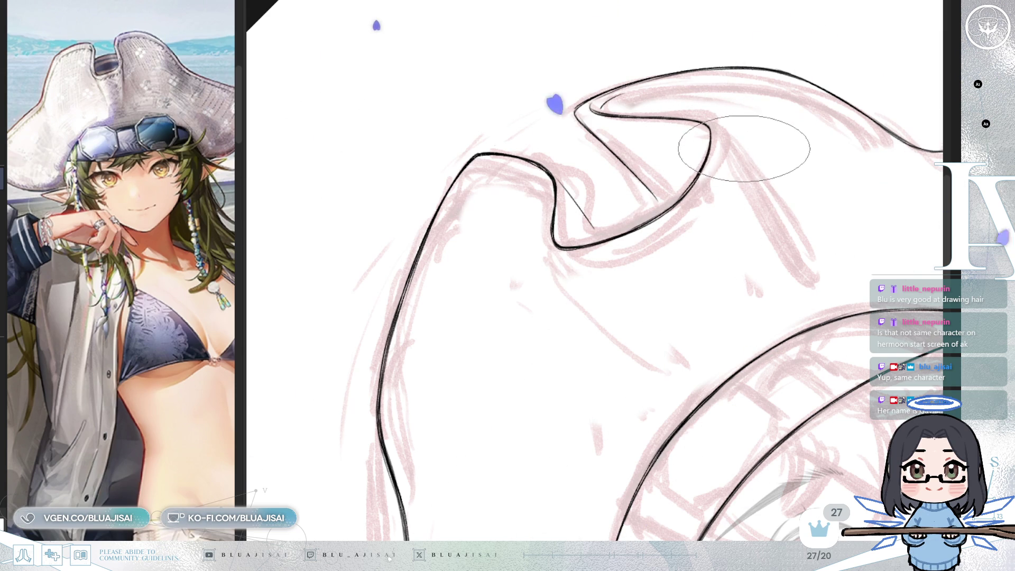
key(End)
key(End)
key(End)
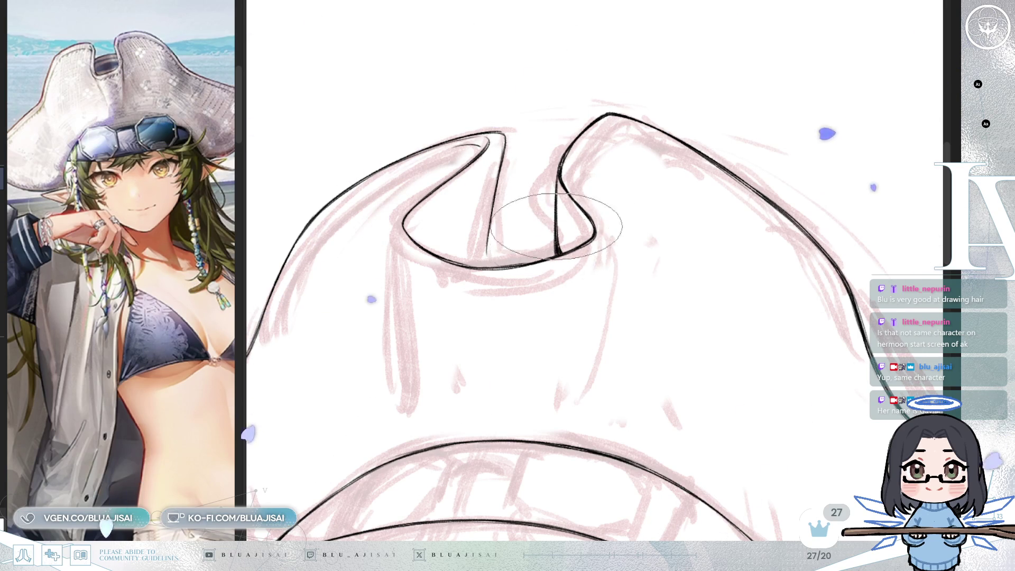
drag(581, 211, 564, 246)
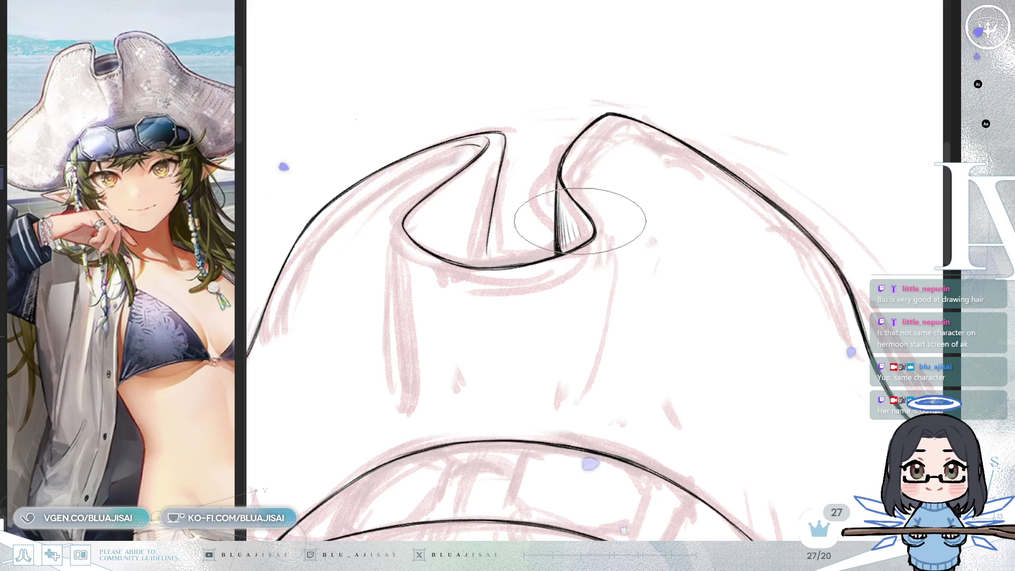
drag(637, 200, 680, 184)
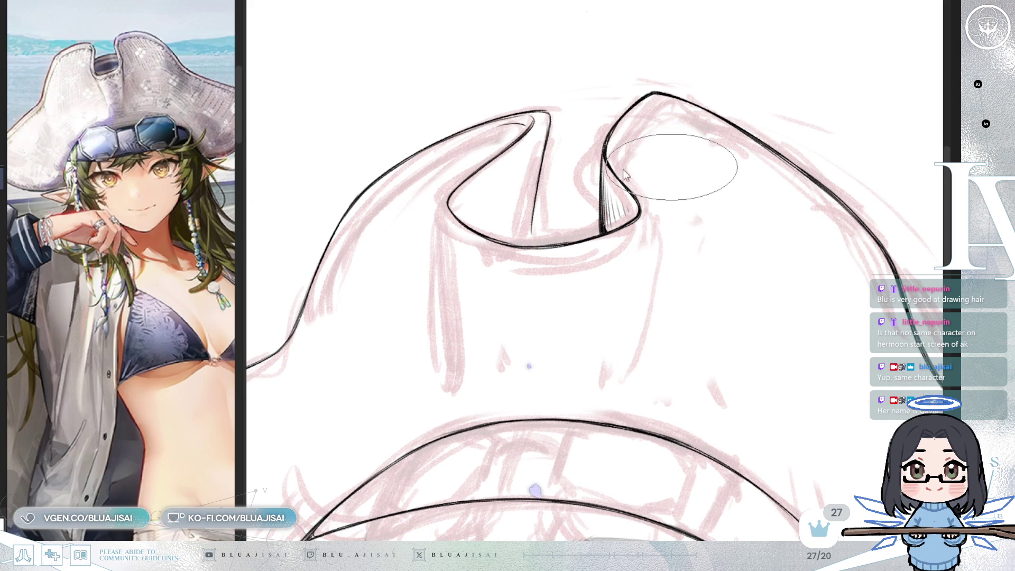
drag(623, 169, 521, 236)
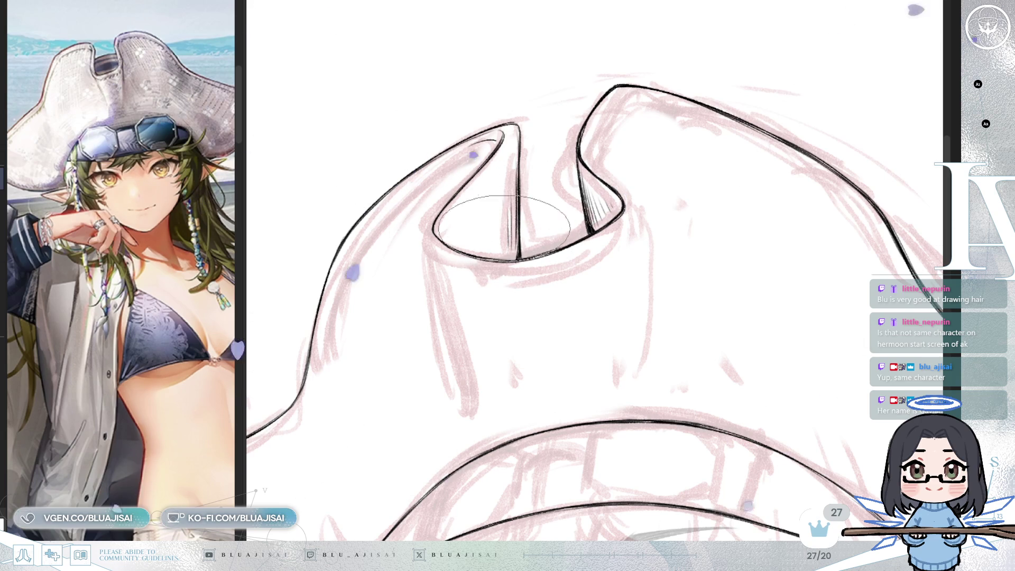
drag(505, 228, 513, 256)
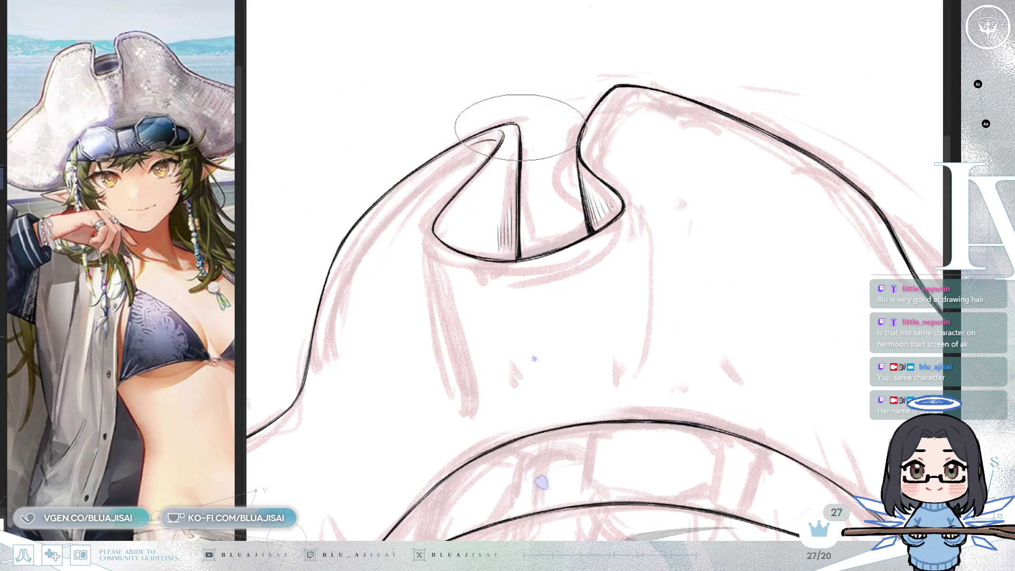
Step: Zoom in on the notch in the hat's folded peak
drag(517, 147, 551, 97)
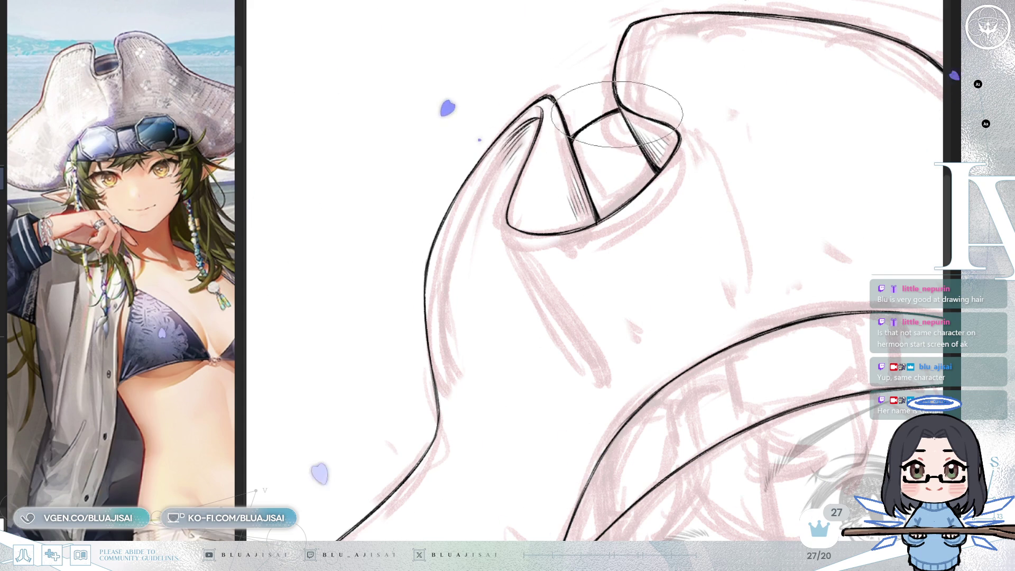
Step: Ink the left and right side lines of the hat's dented crown, strengthening the right one
mouse_move(608, 121)
mouse_down()
mouse_move(582, 137)
mouse_move(597, 161)
mouse_up()
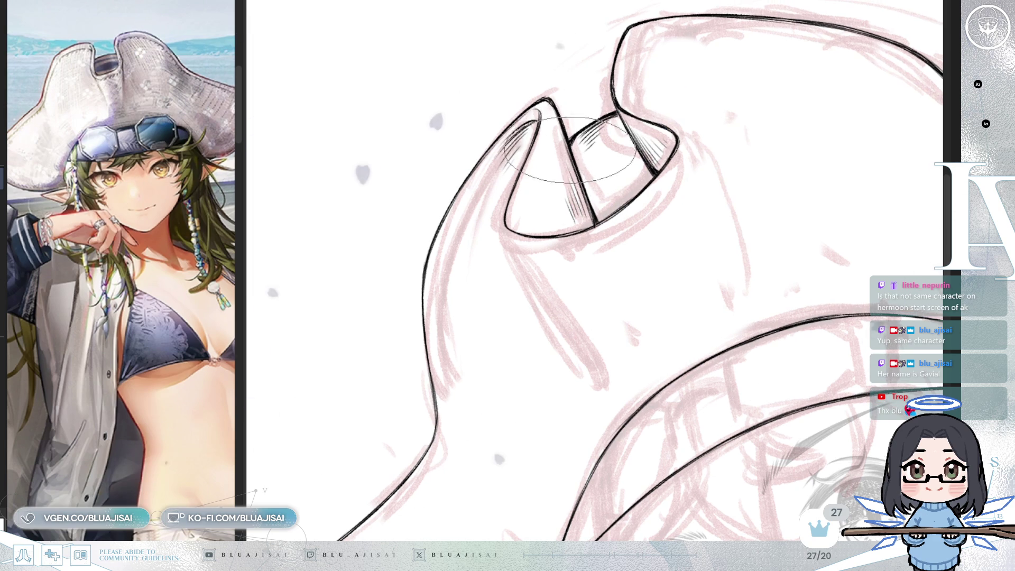
key(End)
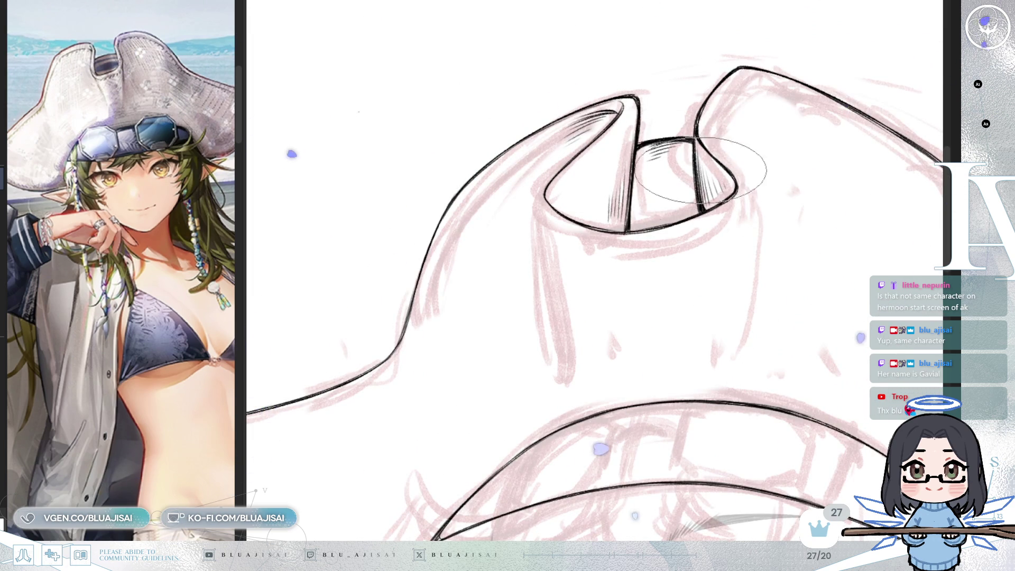
scroll(712, 249, down, 1)
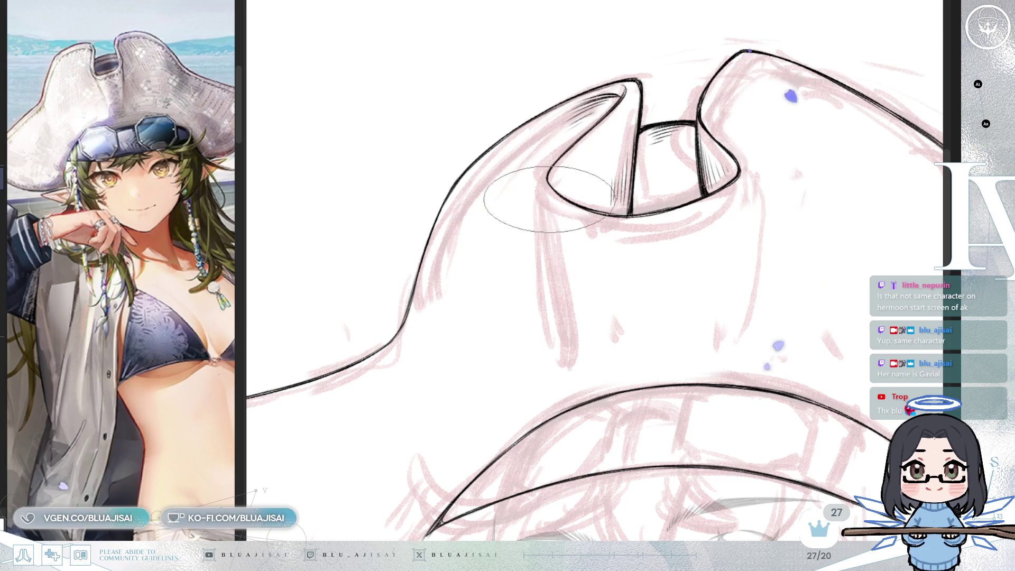
drag(545, 178, 585, 346)
drag(745, 183, 723, 329)
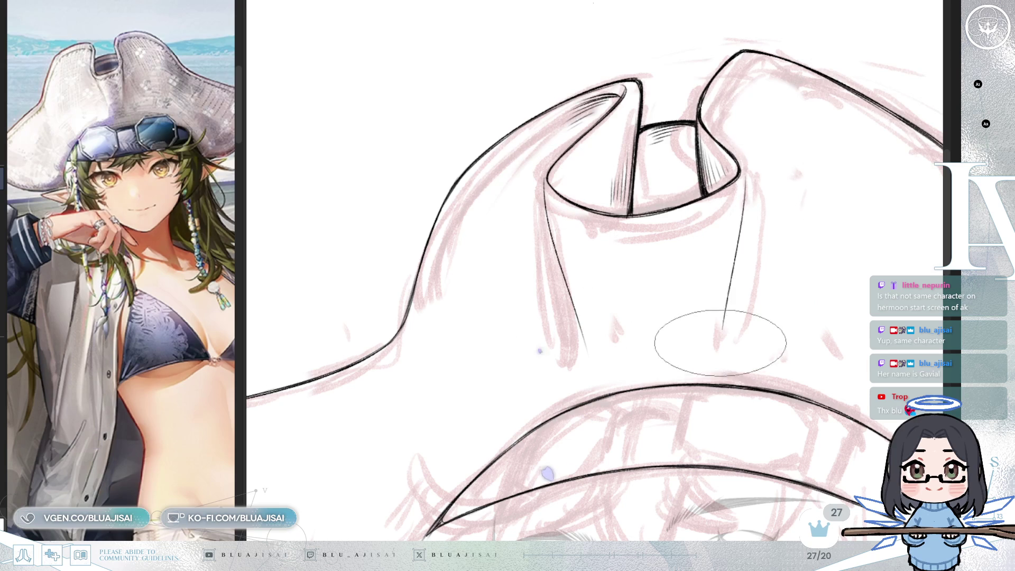
drag(744, 192, 722, 355)
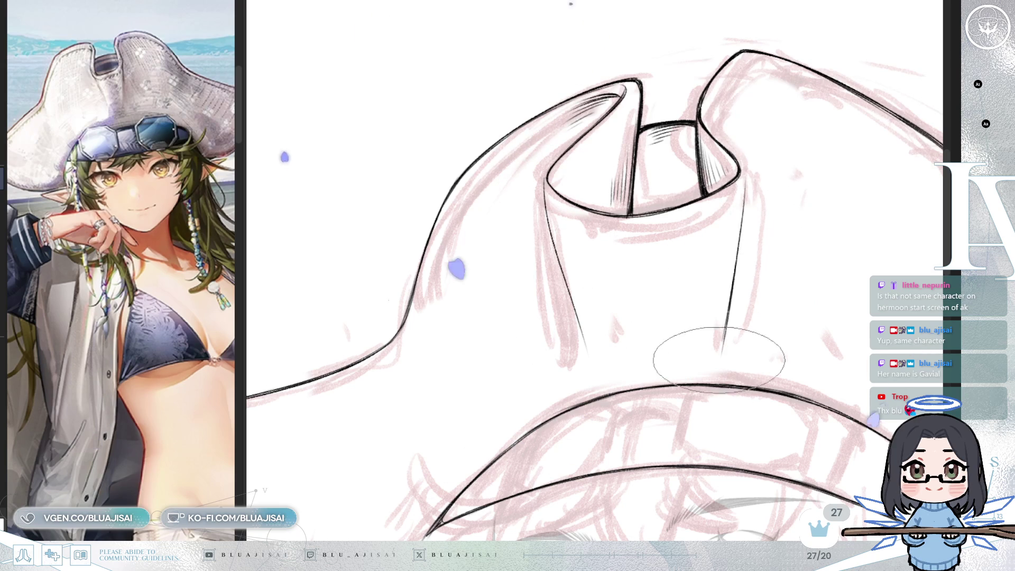
Step: Hatch the lower ends of the crown's right side, checking with a mirrored view, then zoom out
drag(739, 268, 729, 354)
drag(753, 312, 750, 352)
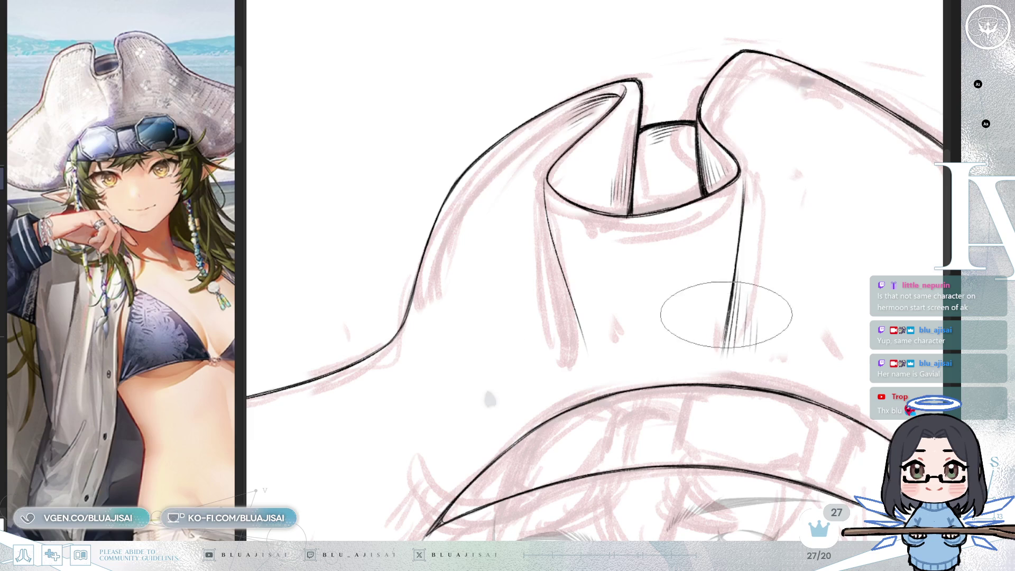
key(m)
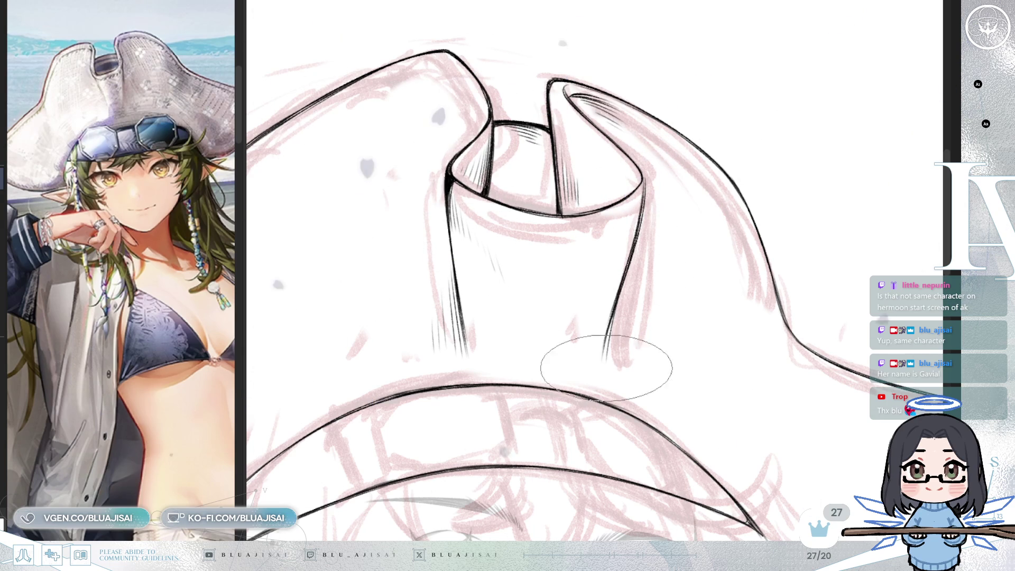
mouse_move(623, 354)
mouse_down()
mouse_move(644, 388)
mouse_move(659, 392)
mouse_up()
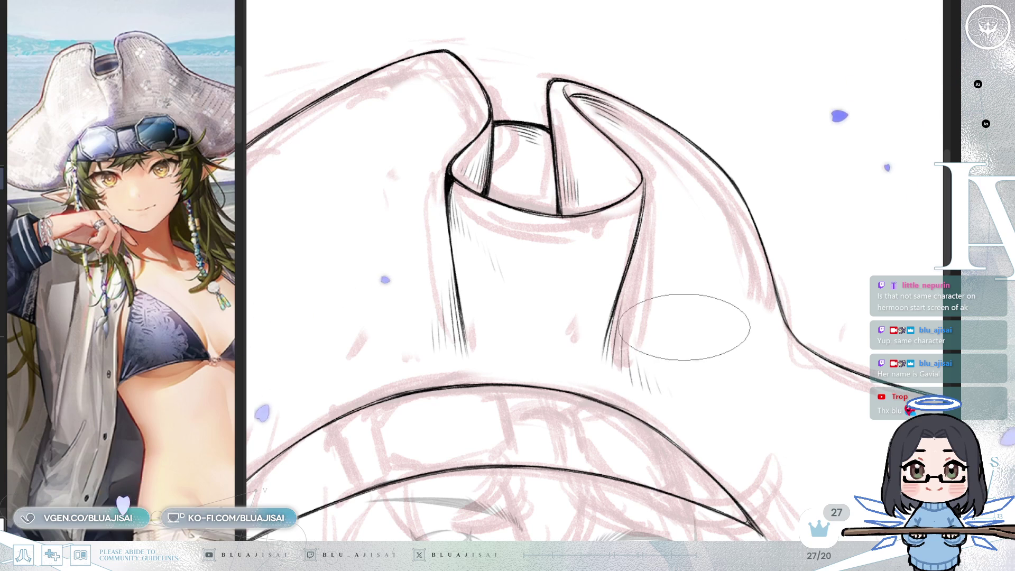
scroll(679, 295, left, 3)
scroll(612, 238, left, 1)
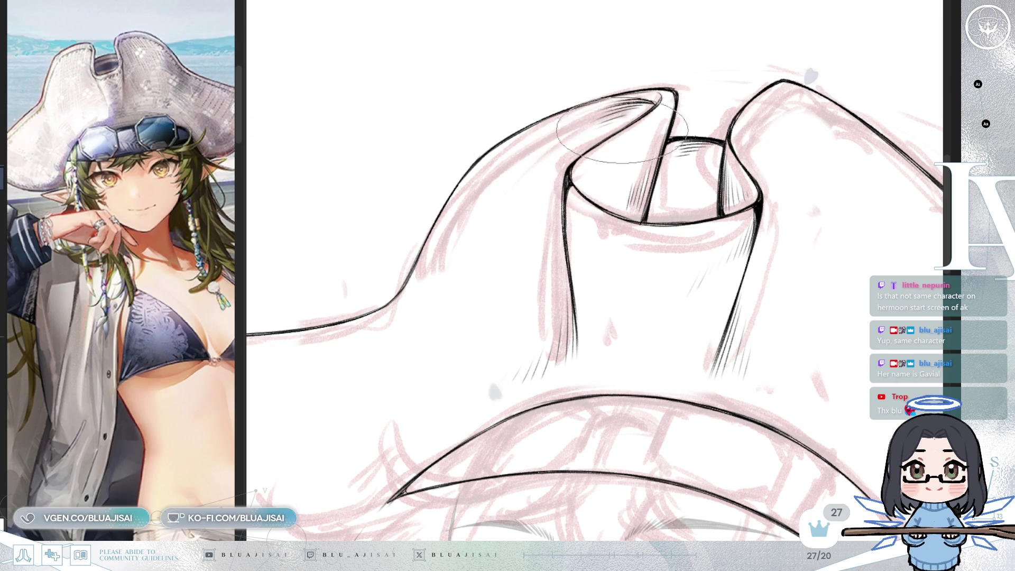
scroll(864, 169, down, 1)
scroll(865, 168, down, 4)
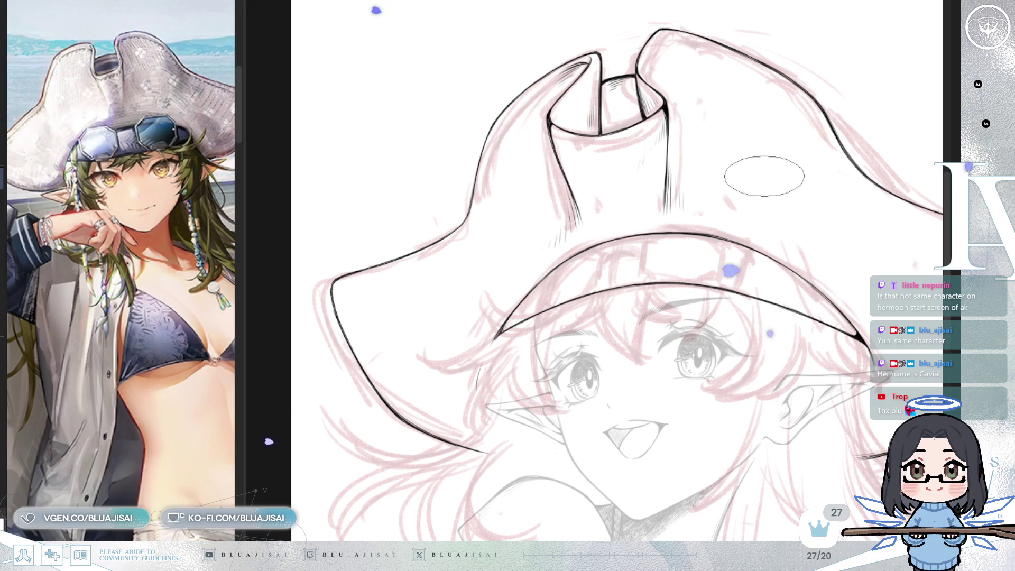
Step: Draw short hatch strokes shading into the hat's crown fold
scroll(747, 186, up, 3)
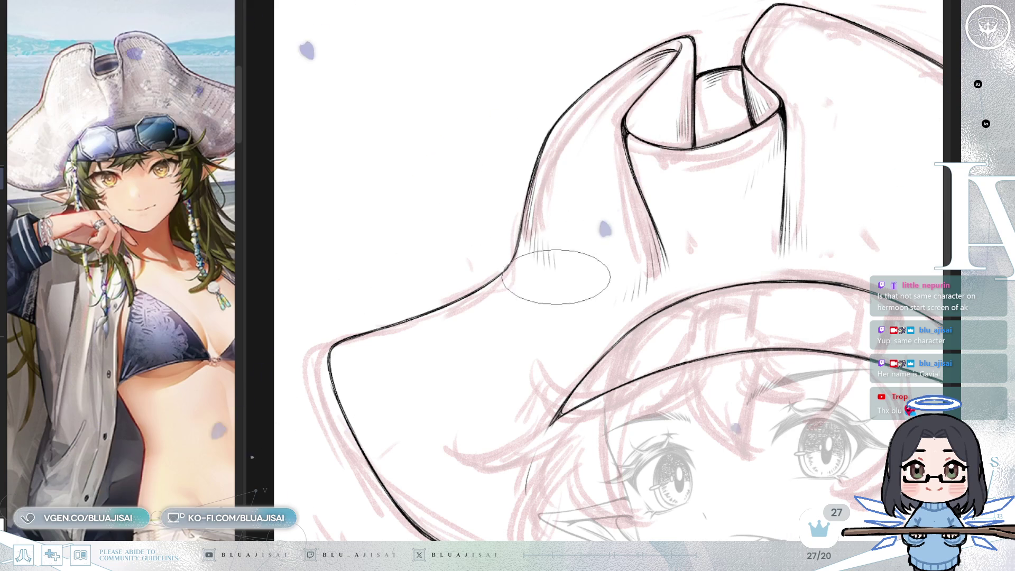
scroll(546, 159, down, 1)
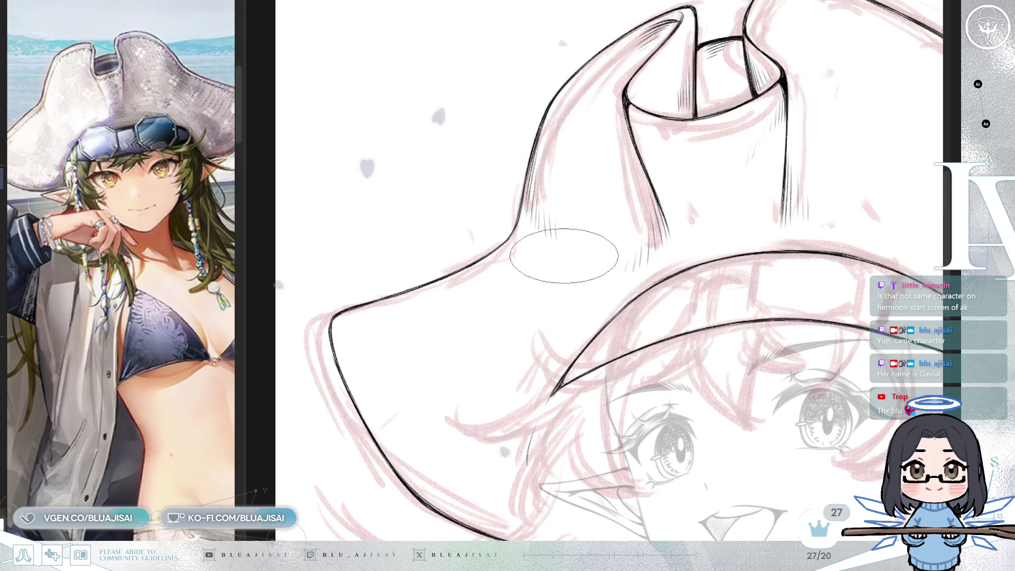
mouse_move(567, 250)
mouse_down()
mouse_move(585, 299)
mouse_move(476, 228)
mouse_up()
scroll(575, 258, down, 1)
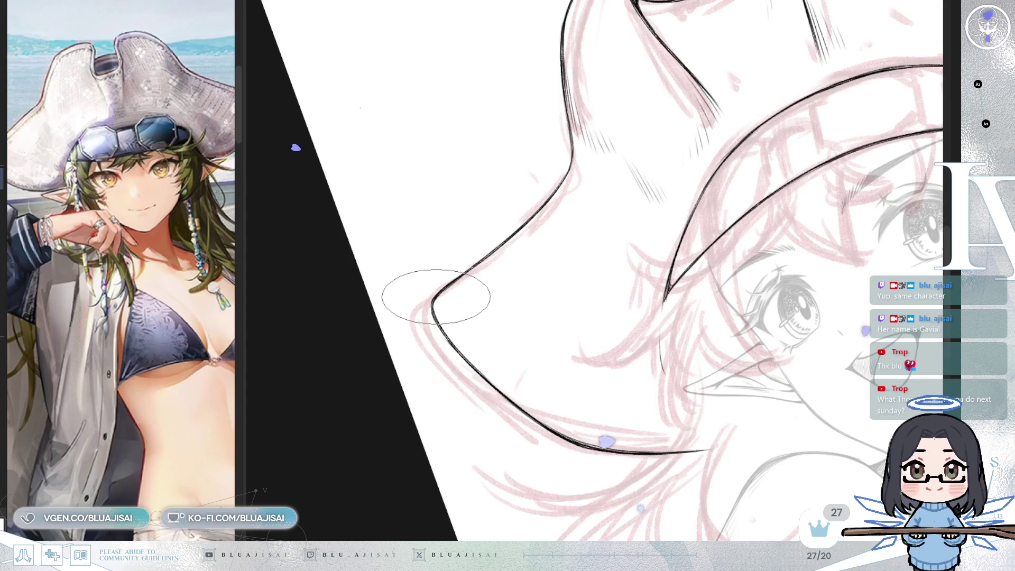
Step: Rotate the canvas clockwise and pan toward the hat brim for comfortable drawing
drag(437, 296, 419, 290)
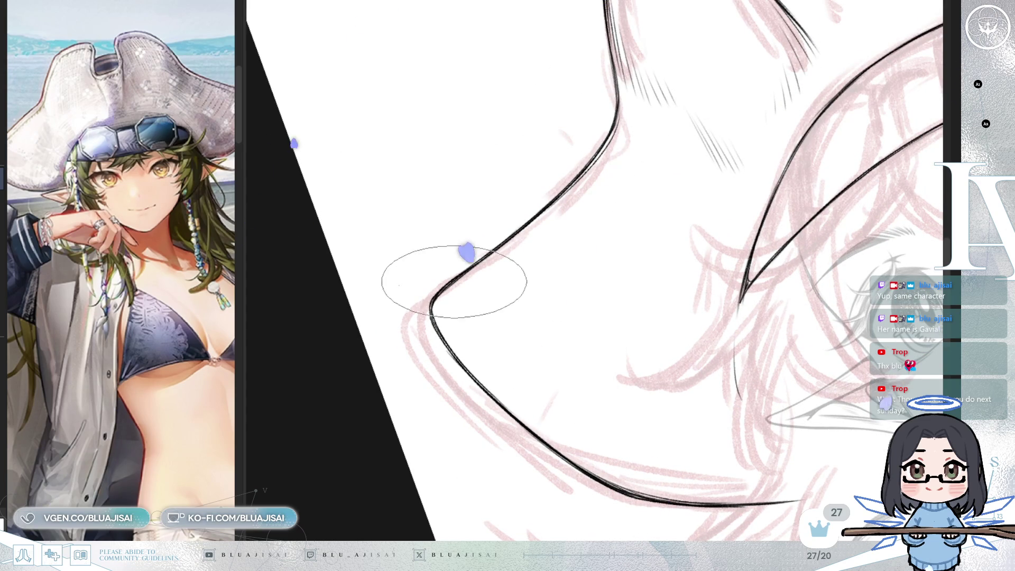
drag(657, 158, 743, 127)
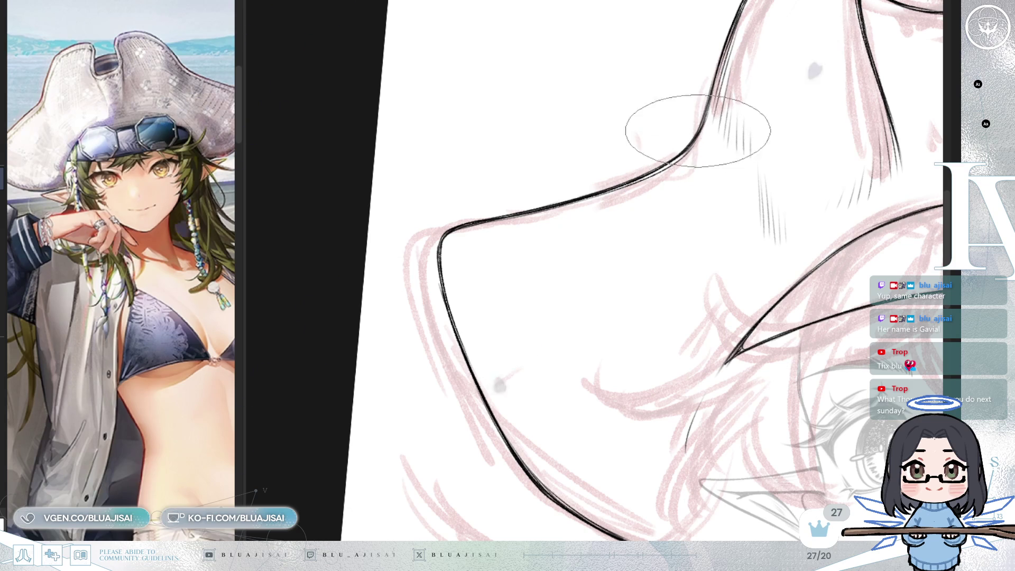
key(ctrl+])
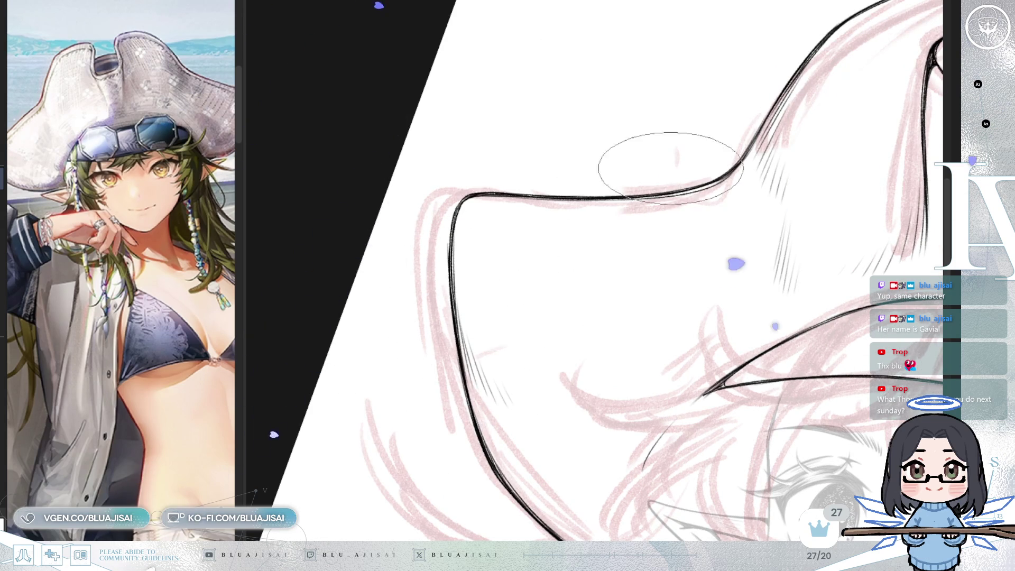
drag(791, 192, 717, 157)
key(ctrl+])
key(ctrl+])
key(ctrl+])
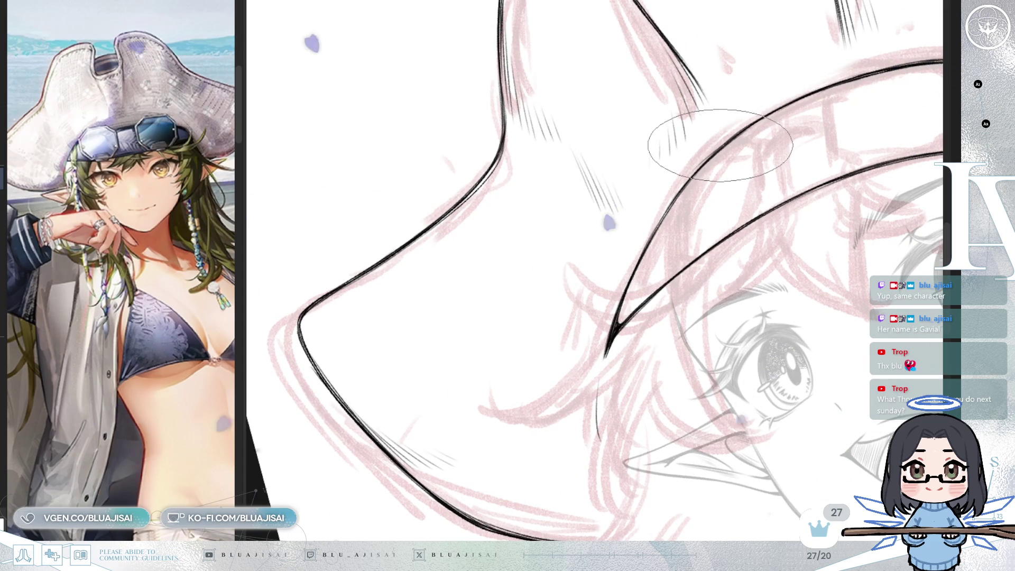
key(])
key(])
key(])
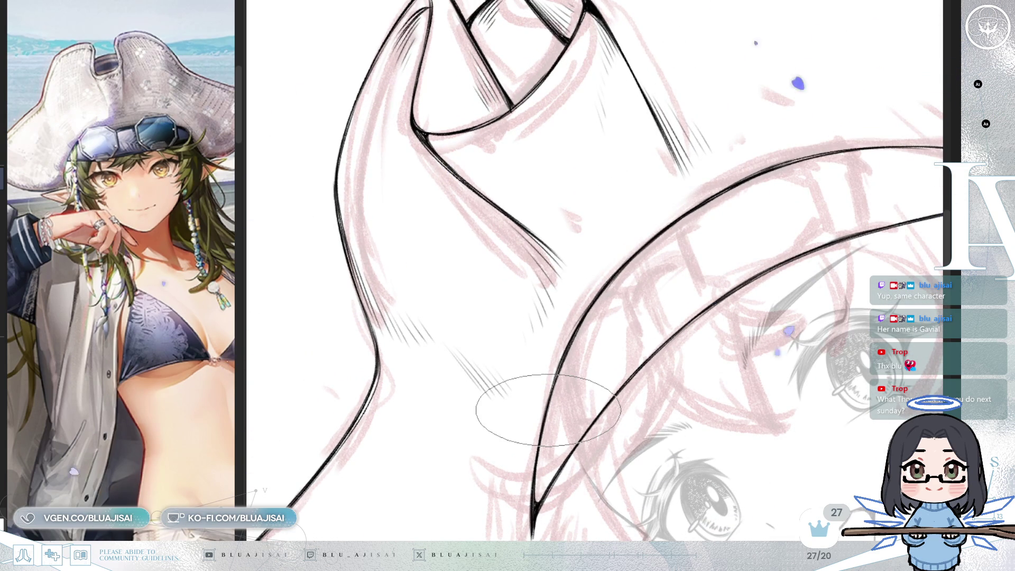
scroll(772, 164, down, 5)
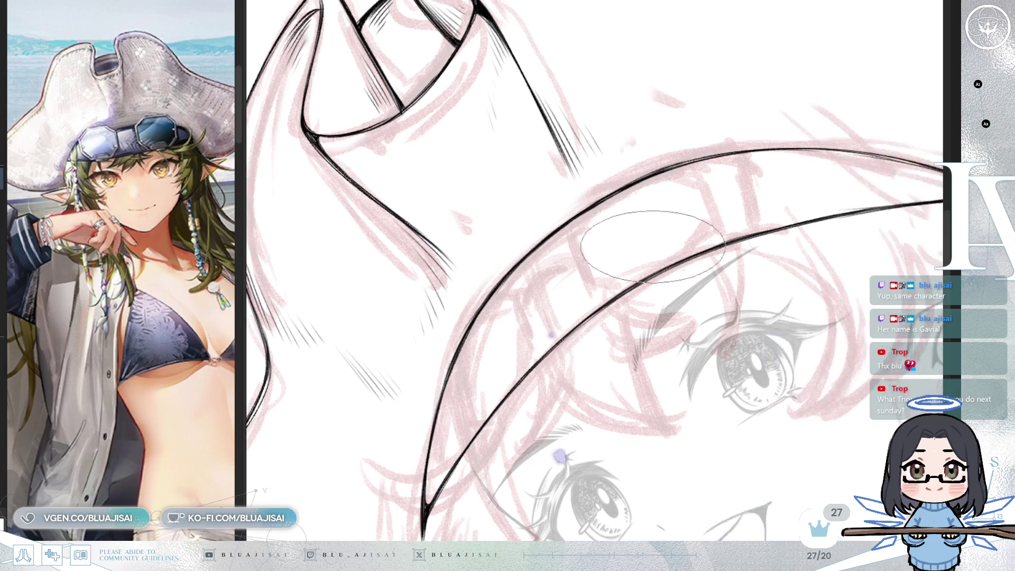
Step: Zoom onto the ear and continue the brim outline's pointed tip downward toward it
key([)
key(minus)
key(minus)
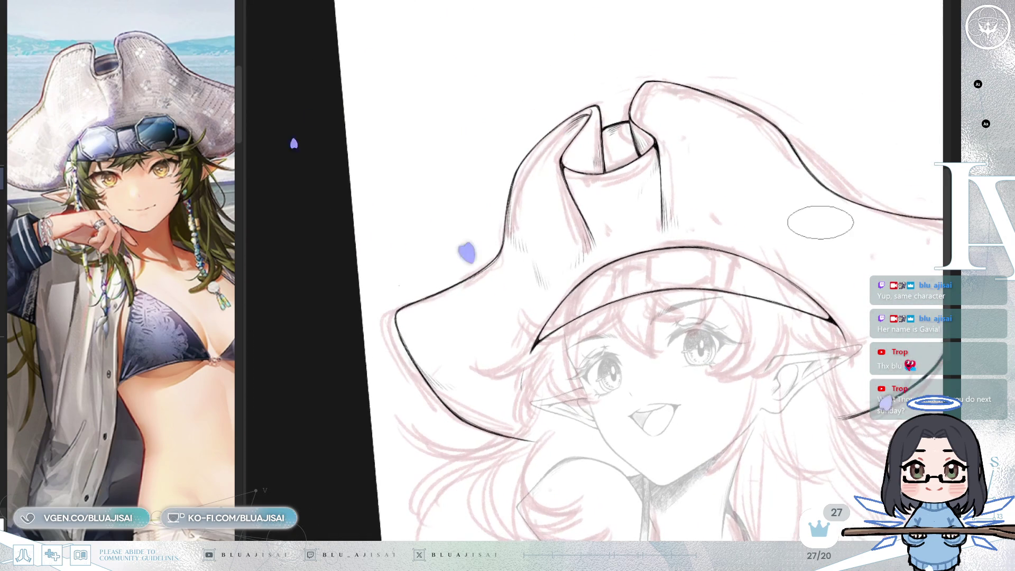
scroll(871, 213, up, 5)
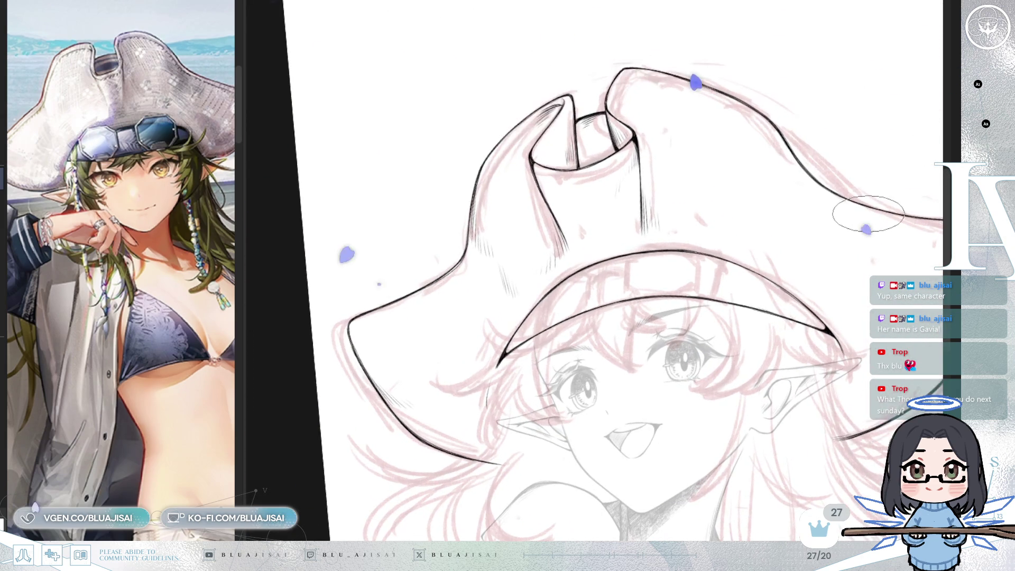
scroll(581, 255, up, 3)
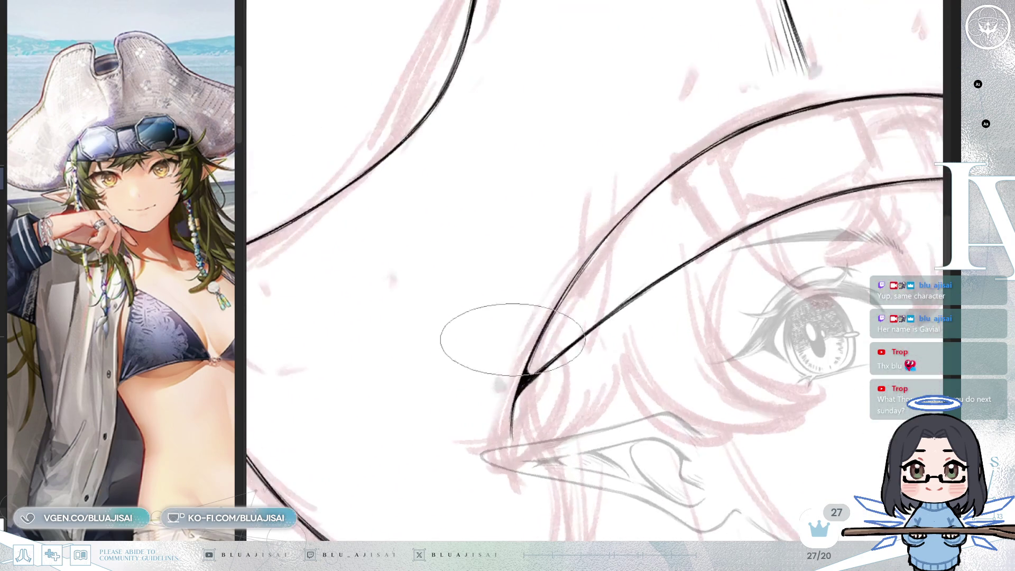
scroll(487, 338, up, 3)
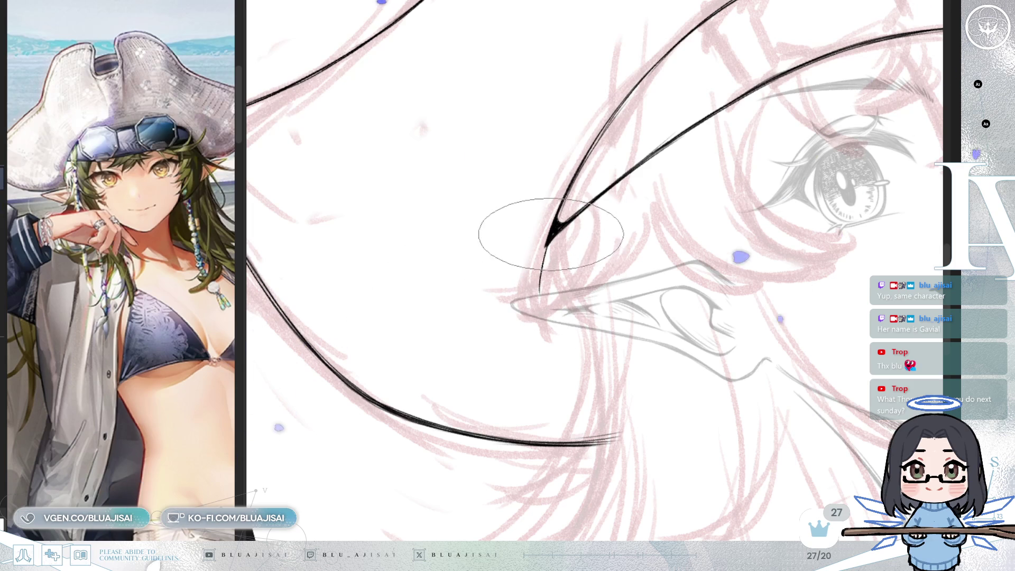
drag(550, 233, 537, 299)
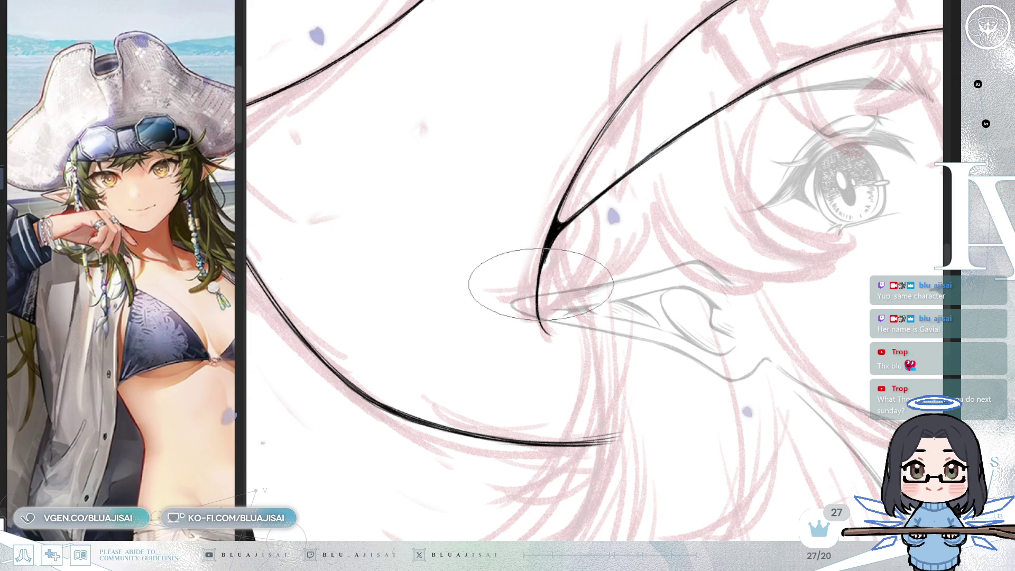
scroll(559, 250, down, 5)
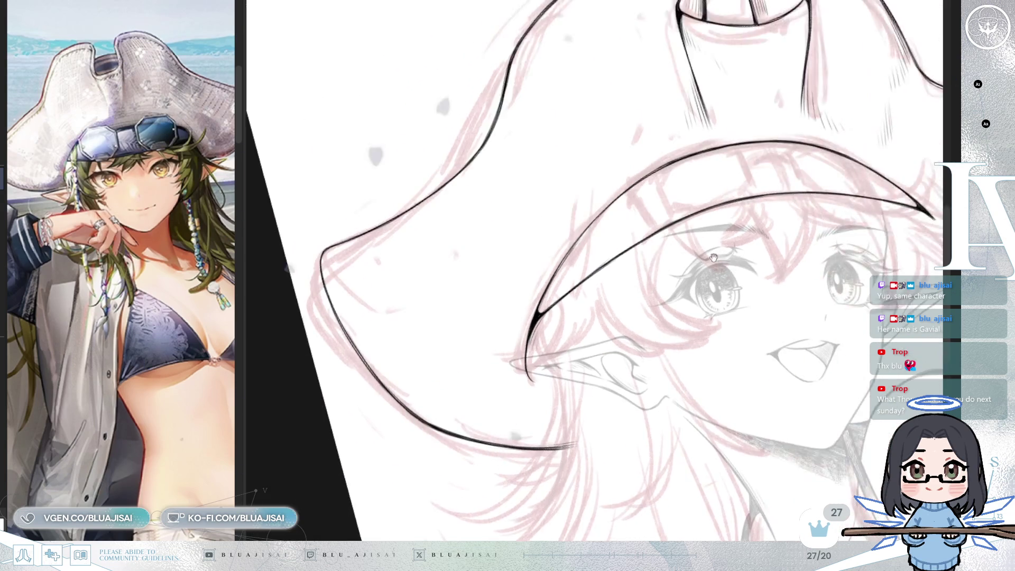
scroll(543, 272, up, 5)
mouse_move(543, 271)
mouse_down()
mouse_move(502, 294)
mouse_move(566, 227)
mouse_up()
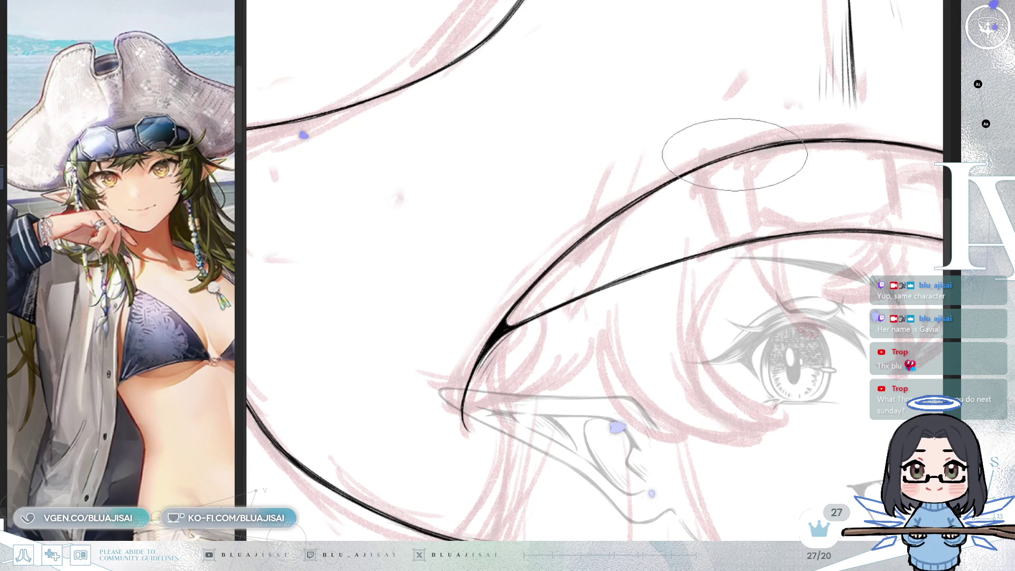
Step: Hatch along the brim line and under the hat's left flap
scroll(690, 175, down, 5)
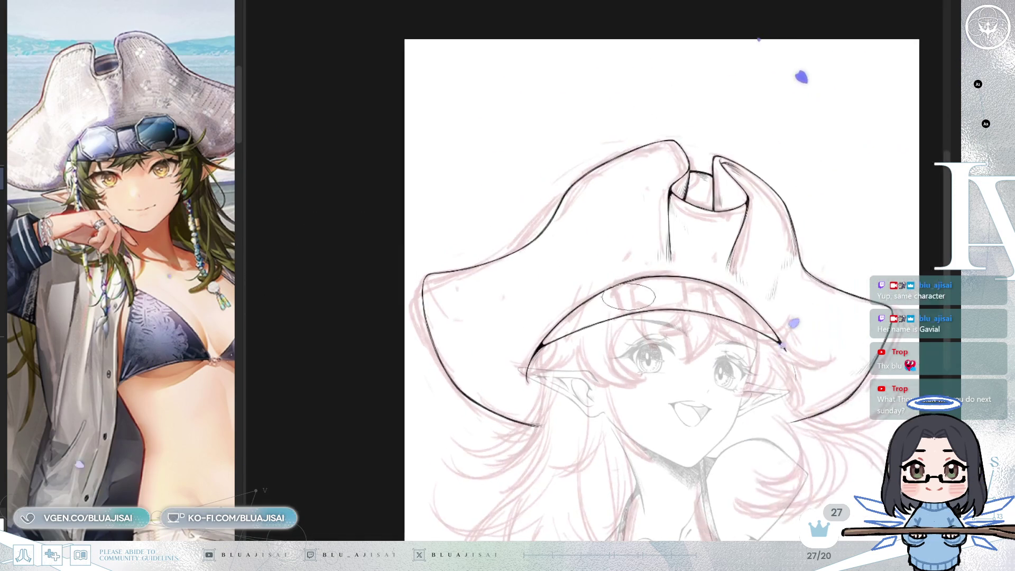
scroll(633, 302, up, 4)
drag(633, 302, 566, 448)
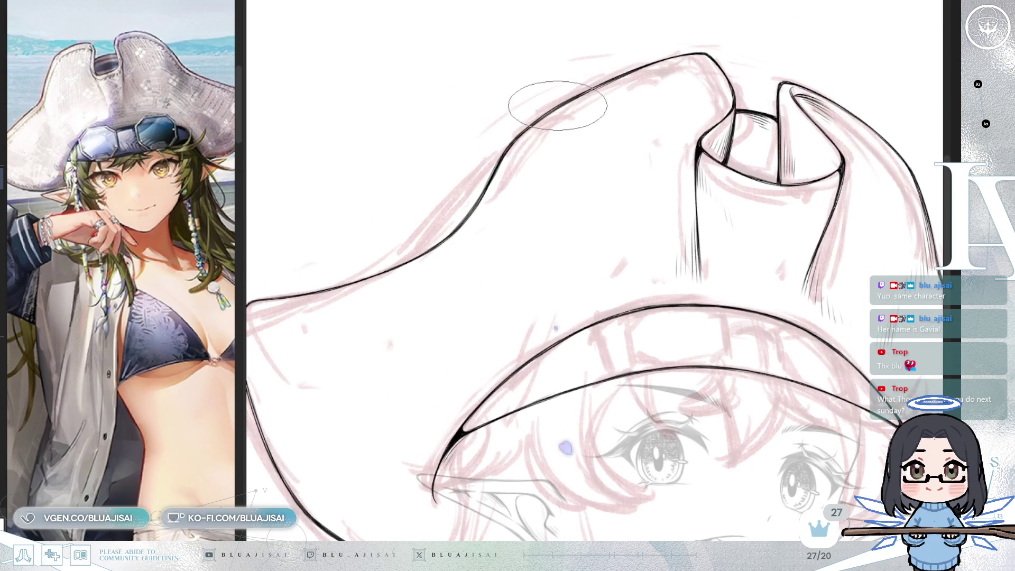
mouse_move(521, 142)
mouse_down()
mouse_move(497, 221)
mouse_move(502, 212)
mouse_up()
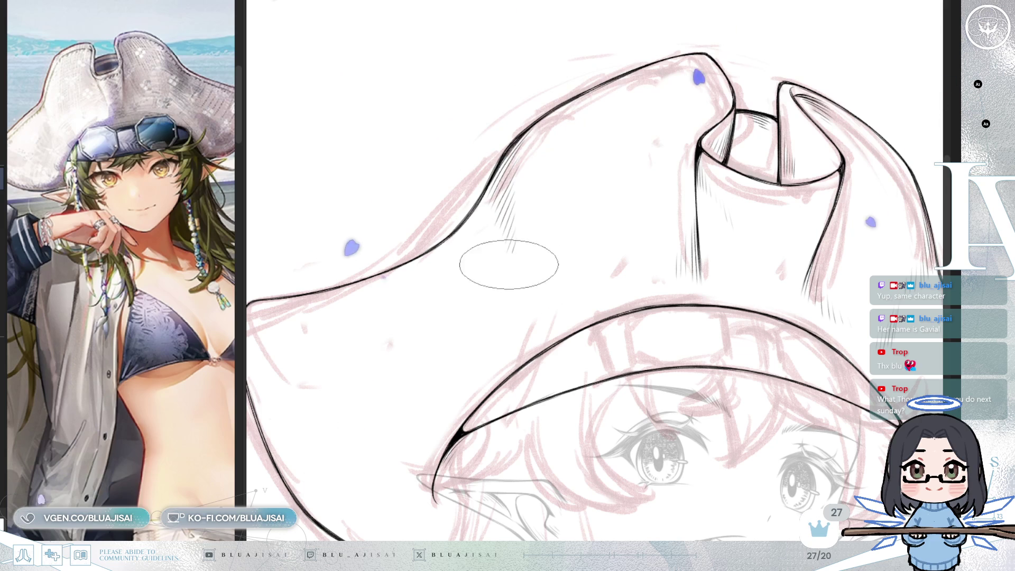
drag(499, 297, 639, 231)
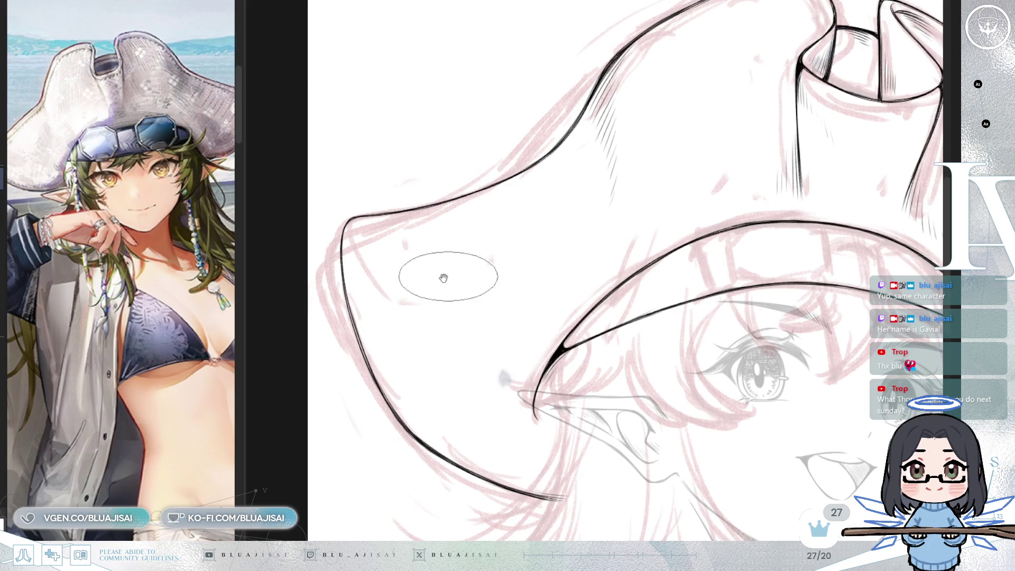
drag(431, 274, 377, 197)
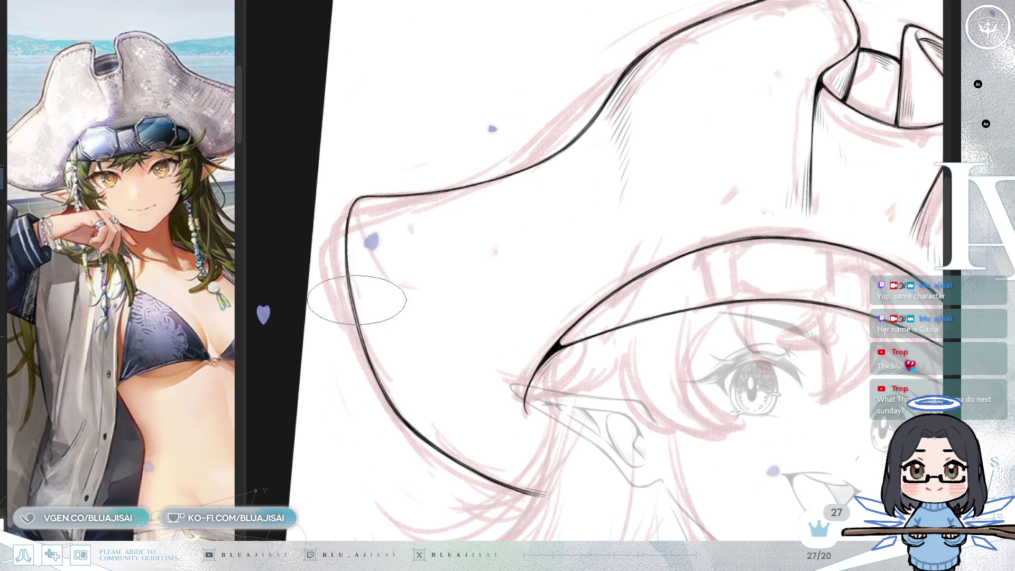
mouse_move(371, 322)
mouse_down()
mouse_move(374, 307)
mouse_move(436, 347)
mouse_move(484, 353)
mouse_up()
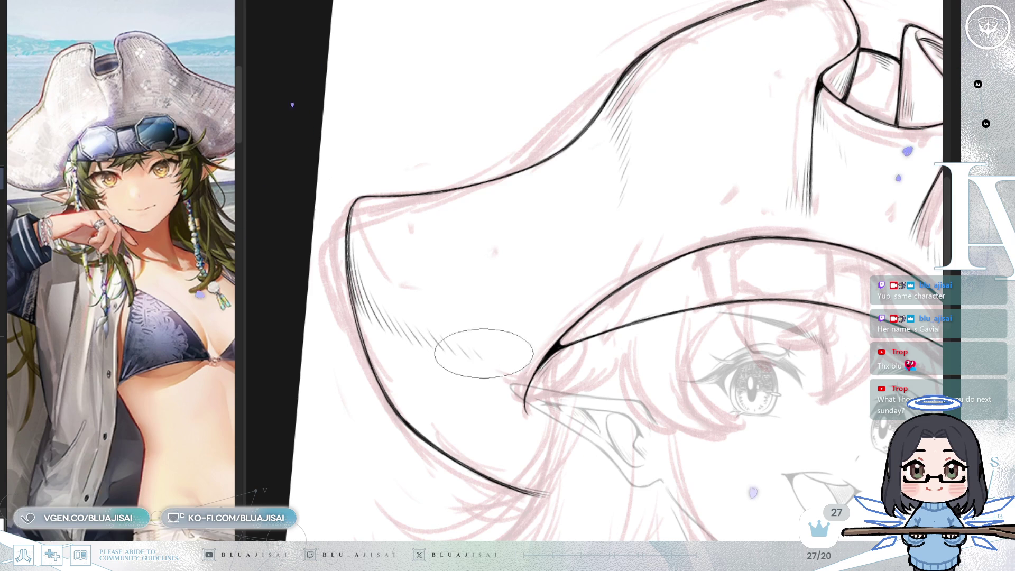
Step: Extend diagonal hatch lines under the left flap down toward the brim
scroll(758, 175, down, 3)
scroll(671, 212, up, 3)
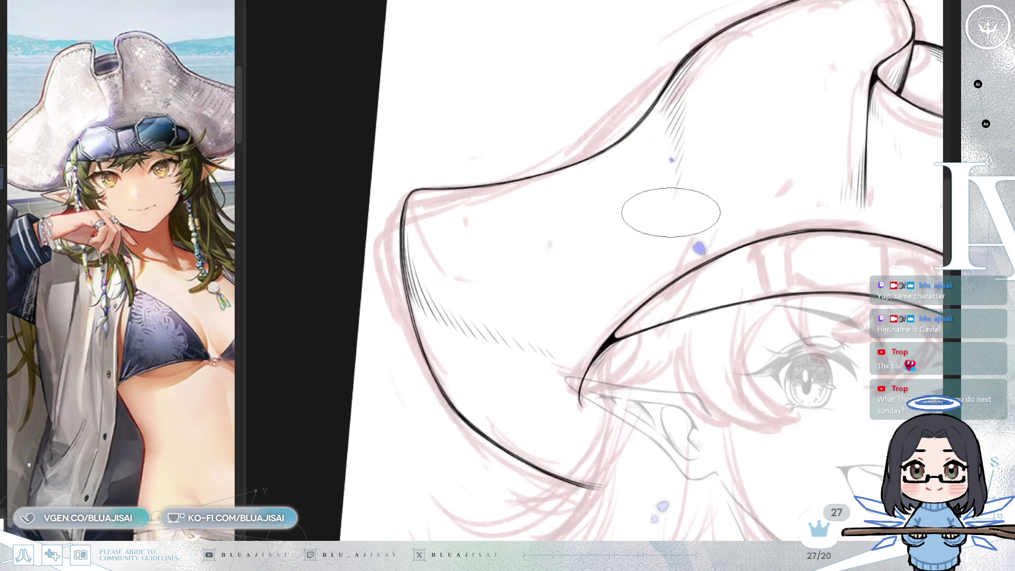
scroll(664, 243, down, 3)
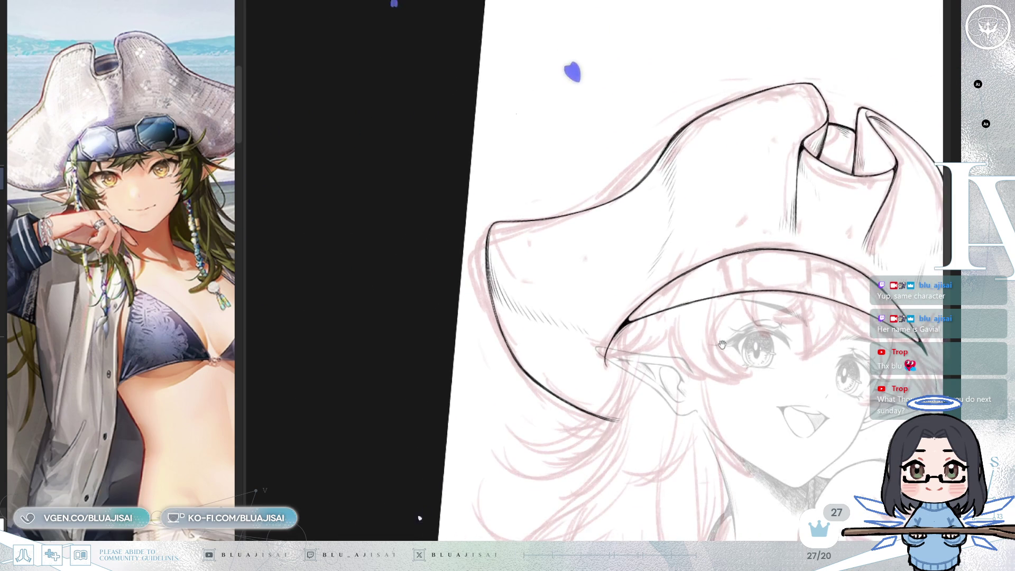
scroll(514, 398, up, 1)
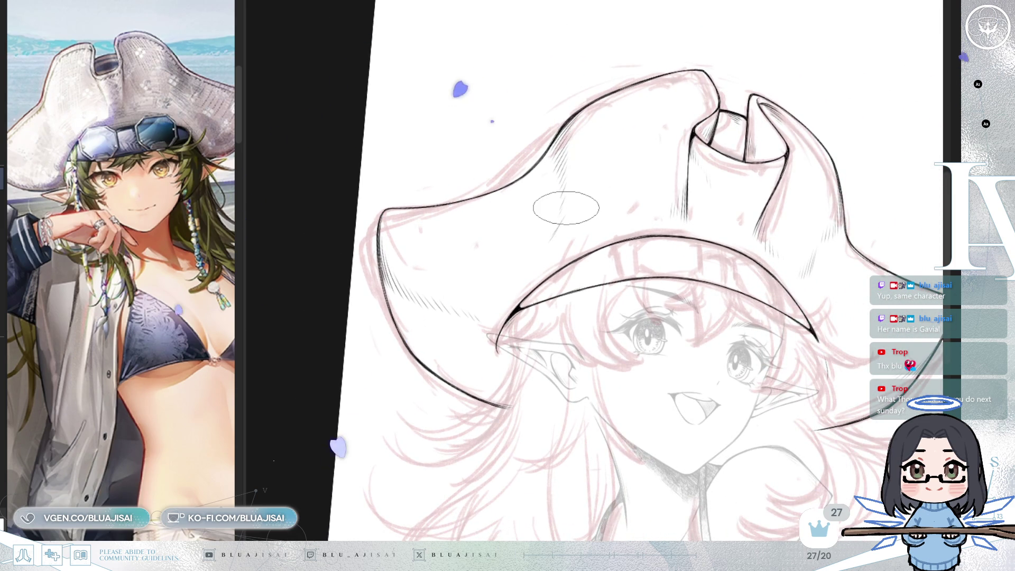
scroll(562, 200, up, 2)
mouse_move(562, 205)
mouse_down()
mouse_move(538, 242)
mouse_move(545, 211)
mouse_move(499, 308)
mouse_up()
scroll(487, 283, down, 2)
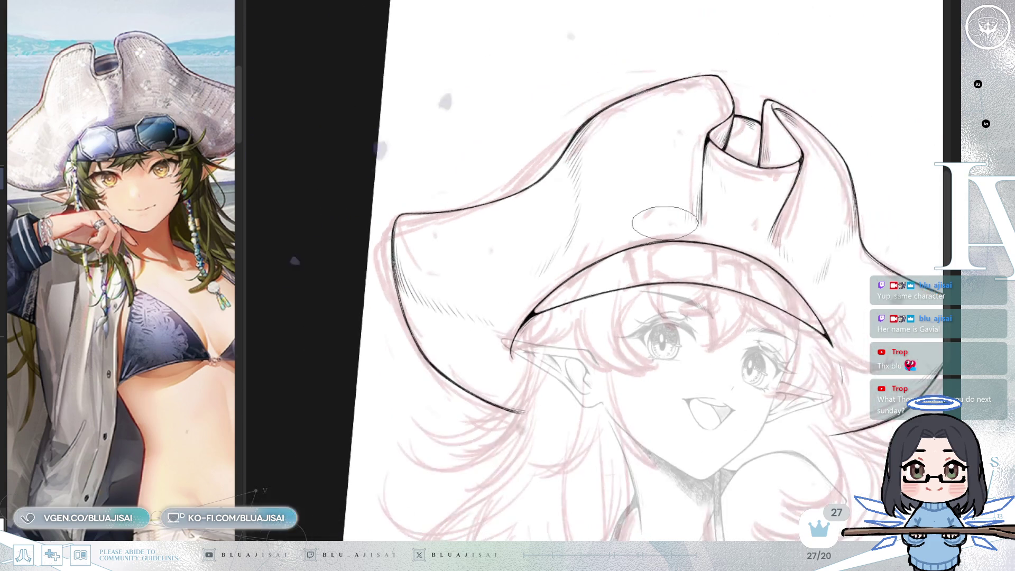
scroll(551, 238, up, 3)
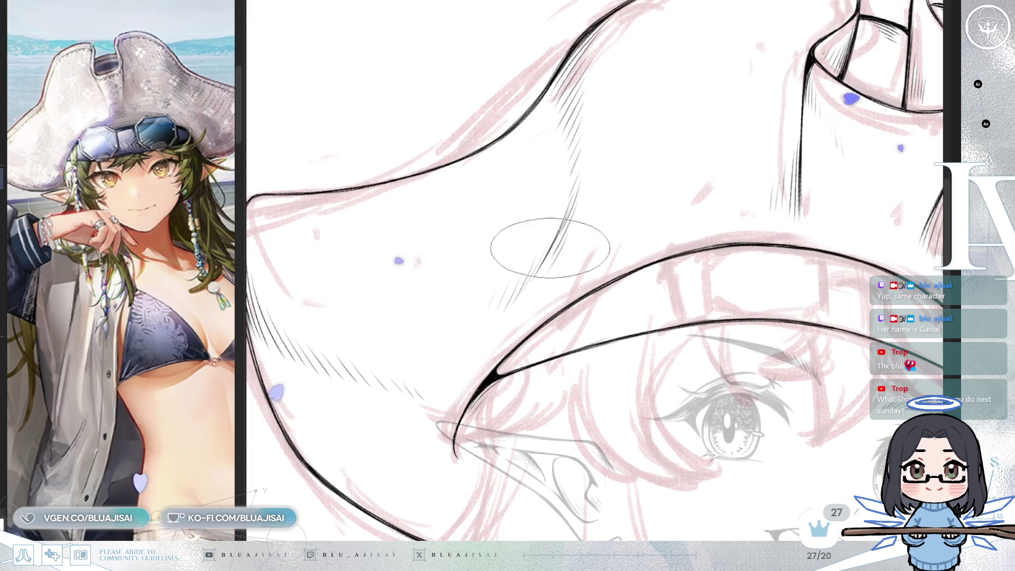
drag(562, 220, 534, 300)
Step: Extend the hatching along the edge of the hat brim's tip
scroll(534, 300, down, 4)
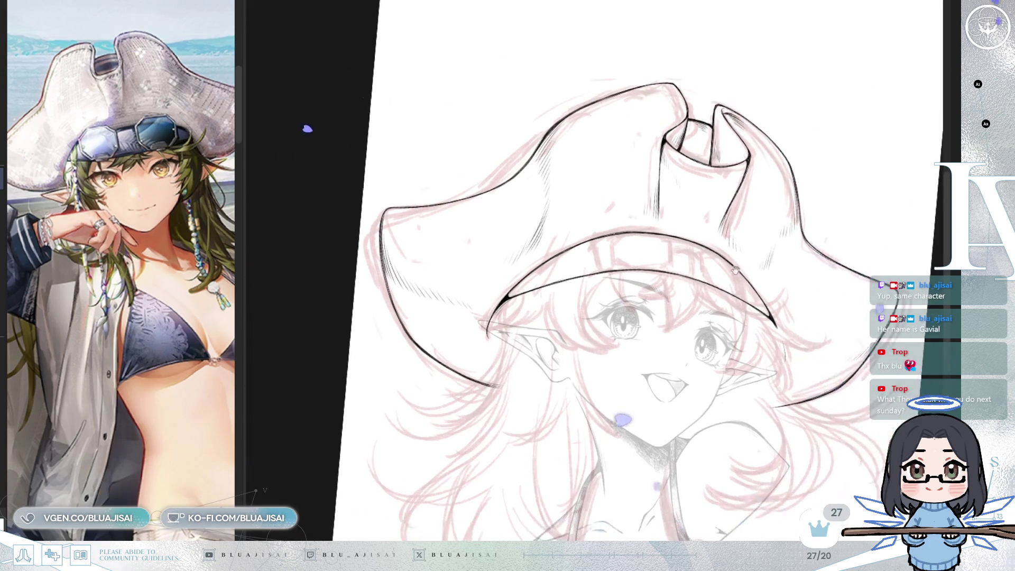
scroll(813, 251, up, 2)
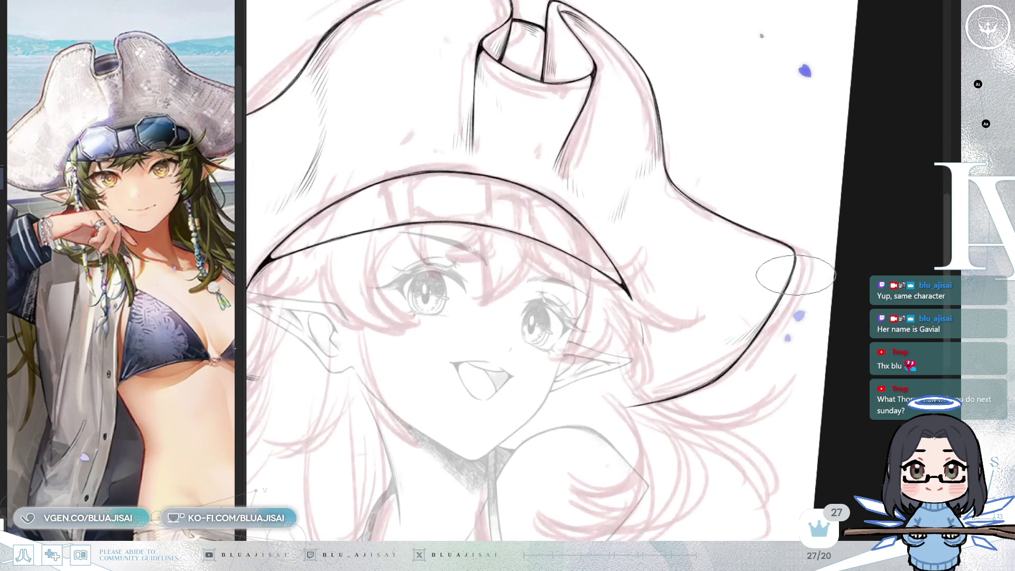
scroll(792, 264, up, 2)
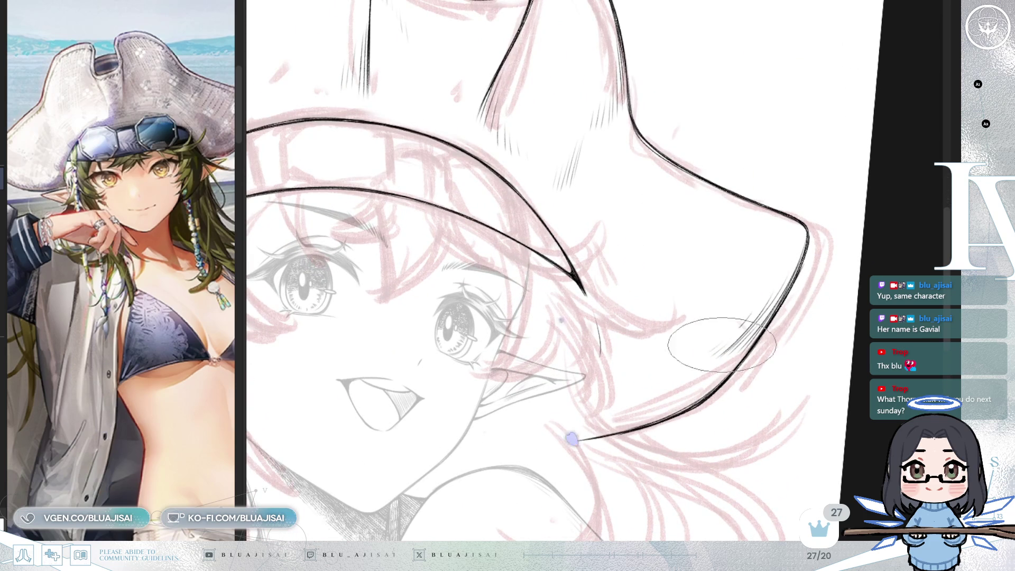
drag(706, 341, 673, 352)
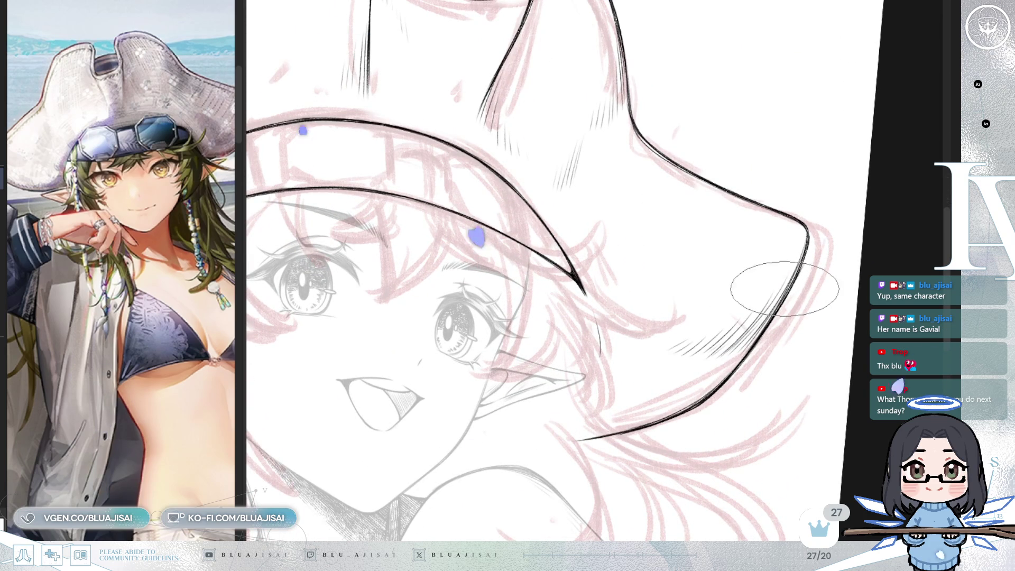
scroll(751, 325, down, 4)
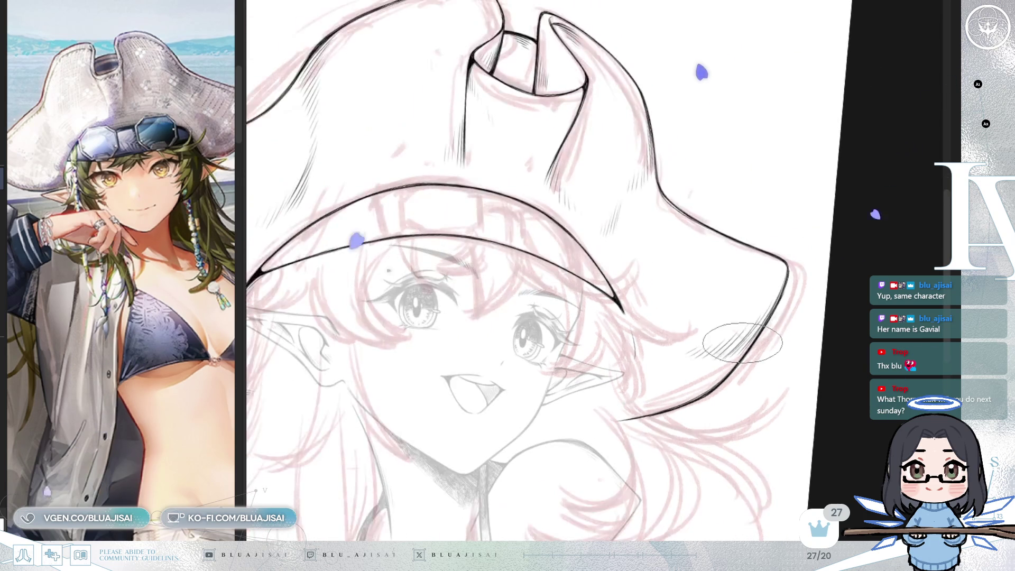
scroll(691, 284, up, 5)
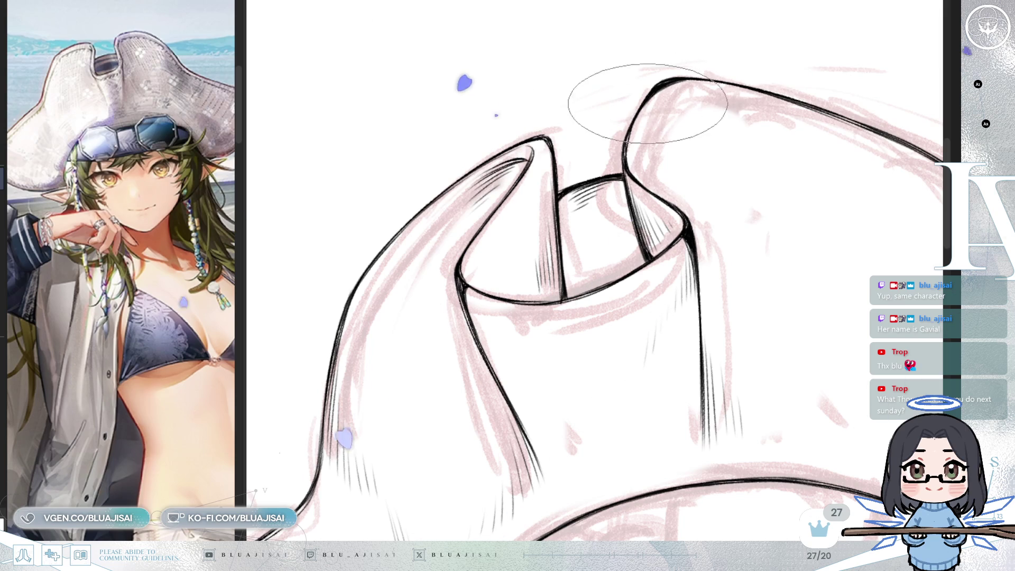
Step: Straighten and reframe the view on the hat and face, mirroring the canvas to check the shading
scroll(640, 109, down, 3)
drag(710, 170, 818, 246)
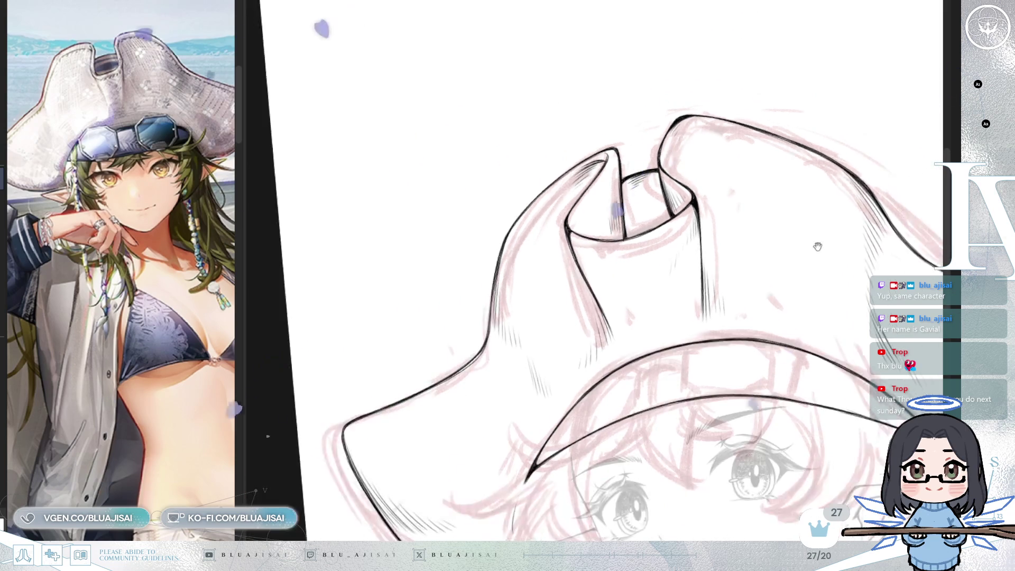
scroll(817, 246, down, 5)
scroll(724, 224, up, 1)
mouse_move(724, 223)
mouse_down()
mouse_move(774, 267)
mouse_move(698, 307)
mouse_up()
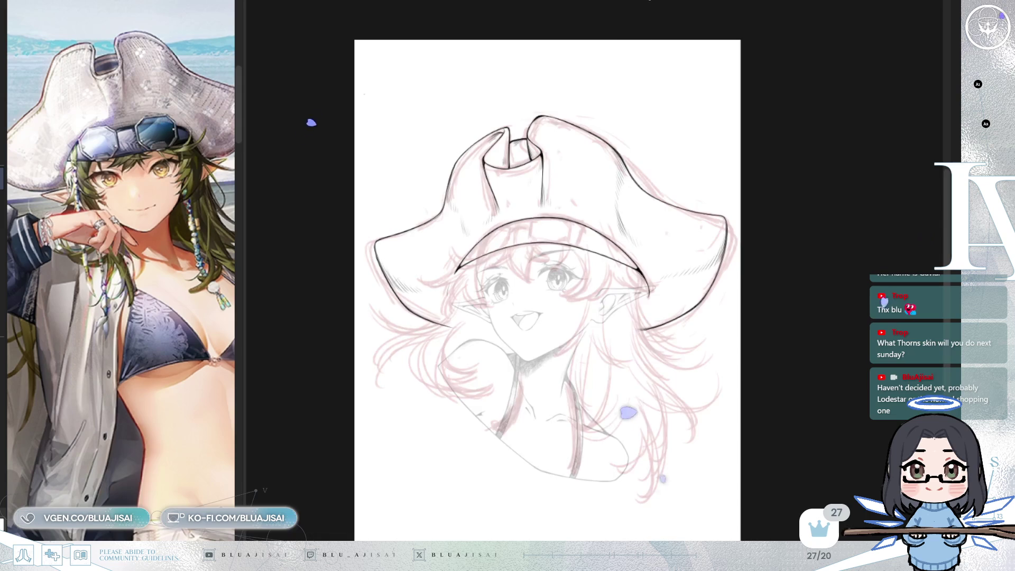
scroll(603, 169, up, 5)
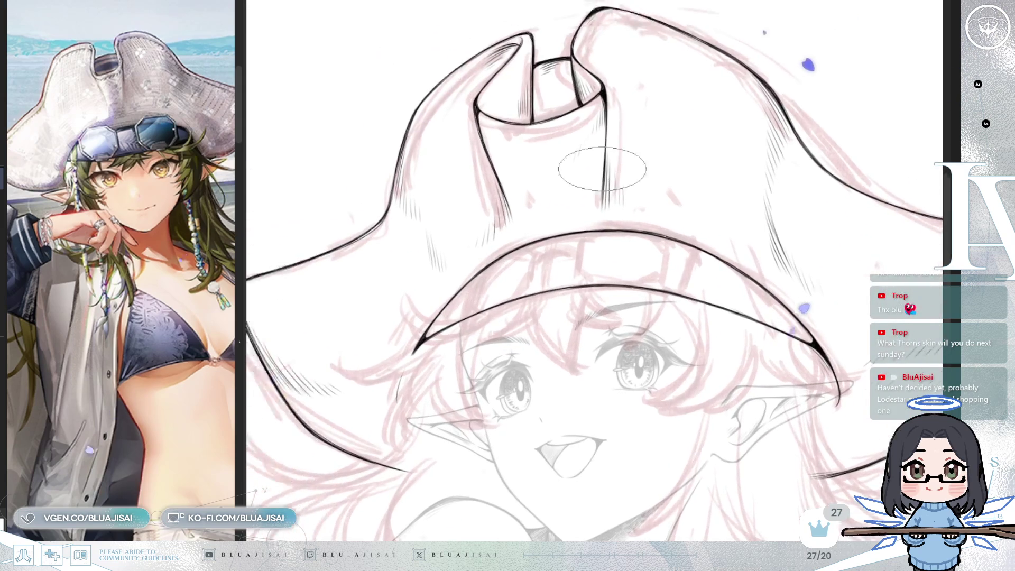
scroll(603, 169, up, 5)
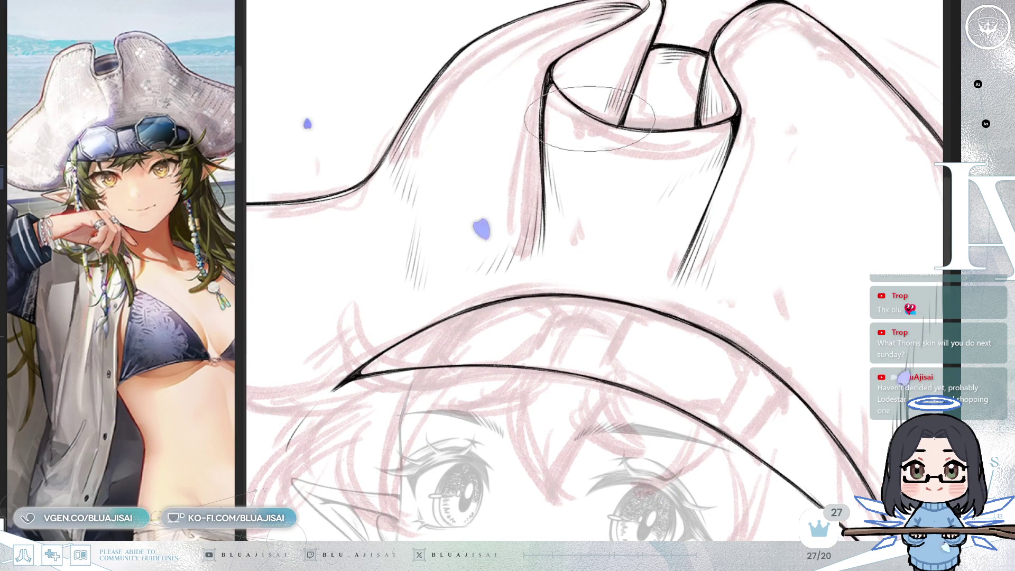
key(h)
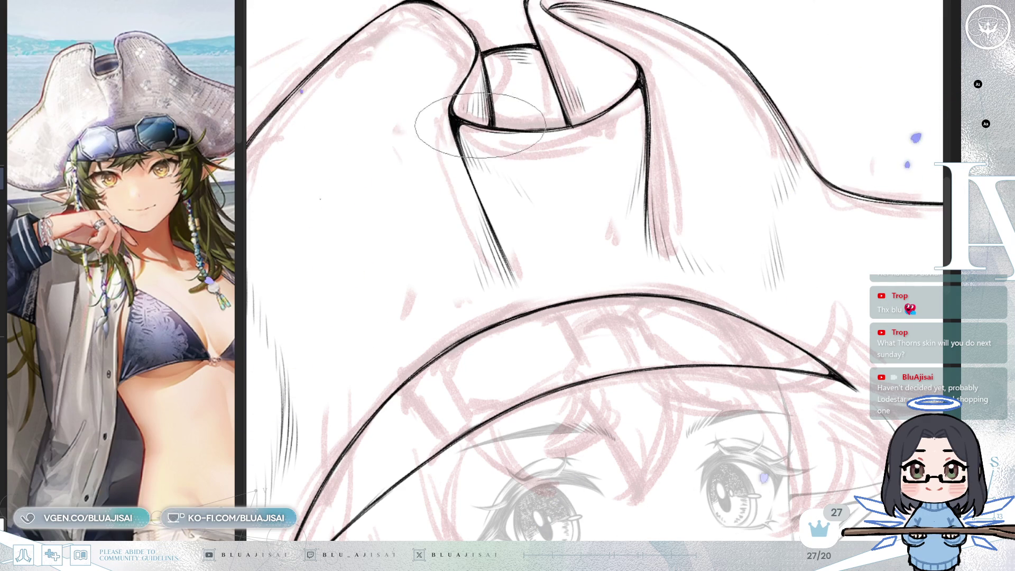
scroll(612, 102, down, 3)
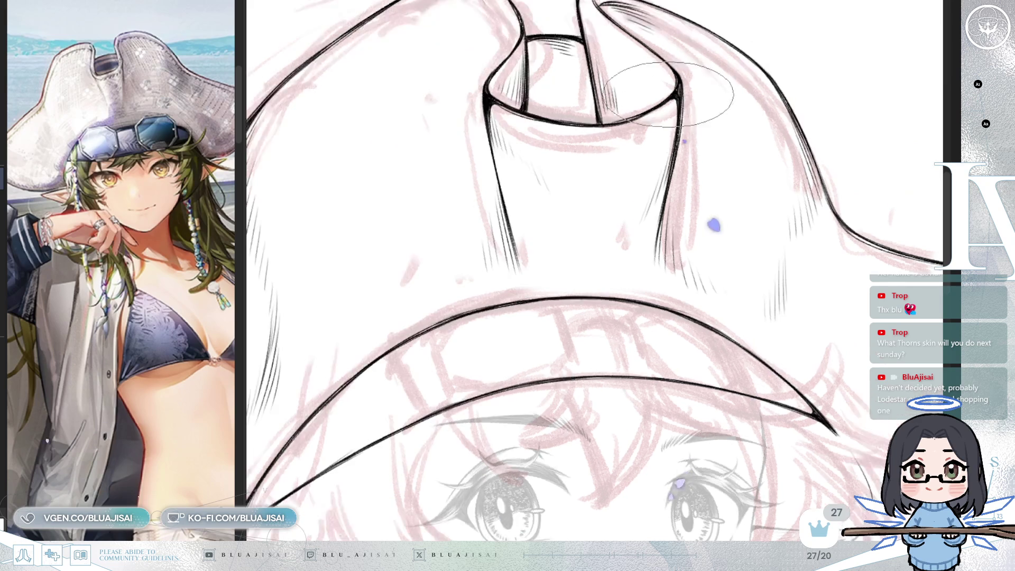
mouse_move(743, 286)
mouse_down()
mouse_move(758, 154)
mouse_move(681, 129)
mouse_move(658, 169)
mouse_move(692, 97)
mouse_move(668, 266)
mouse_up()
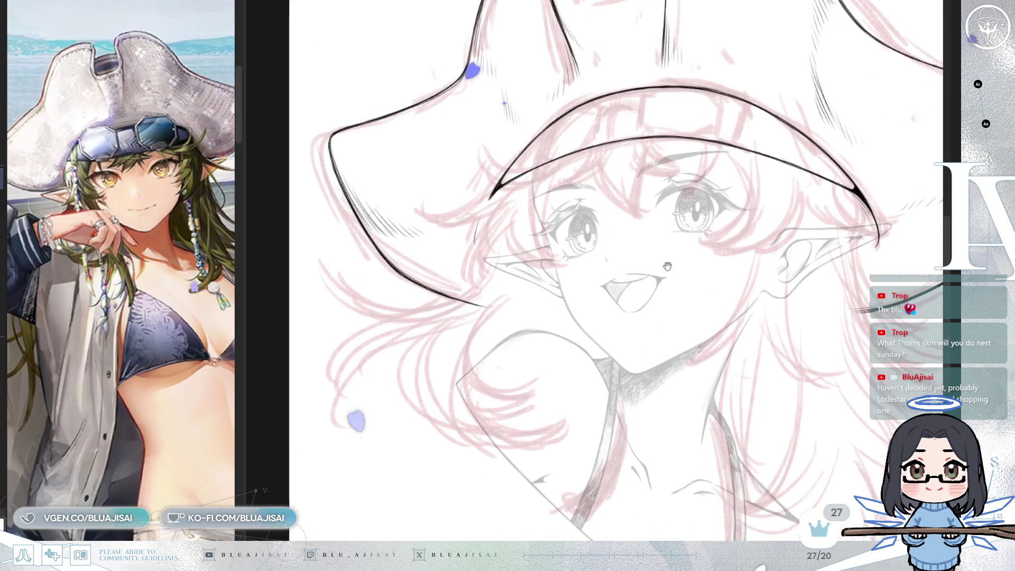
Step: Ink a thick curved hair line under the hat brim, joining it to the brim tip
scroll(492, 212, up, 3)
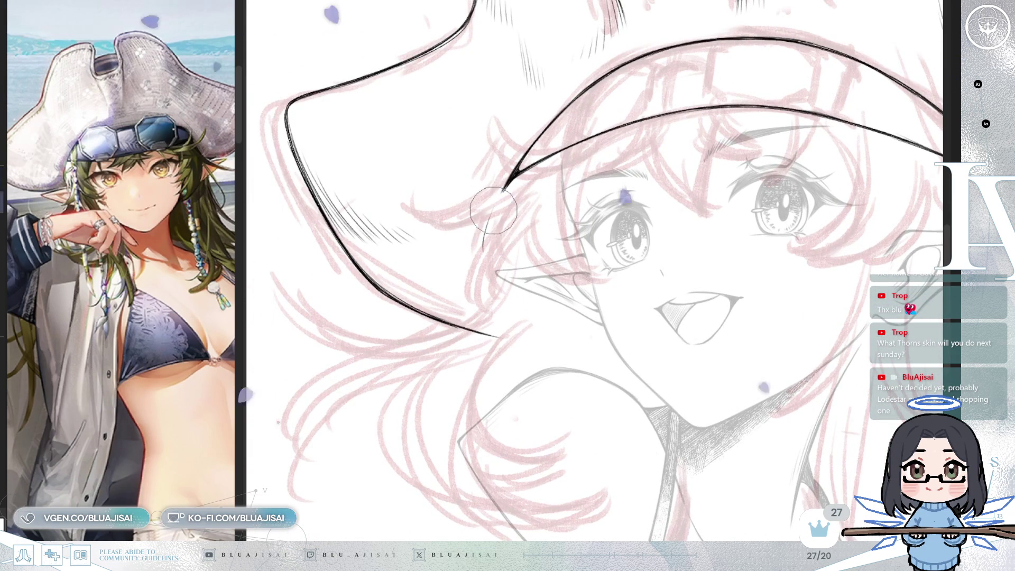
drag(505, 240, 529, 244)
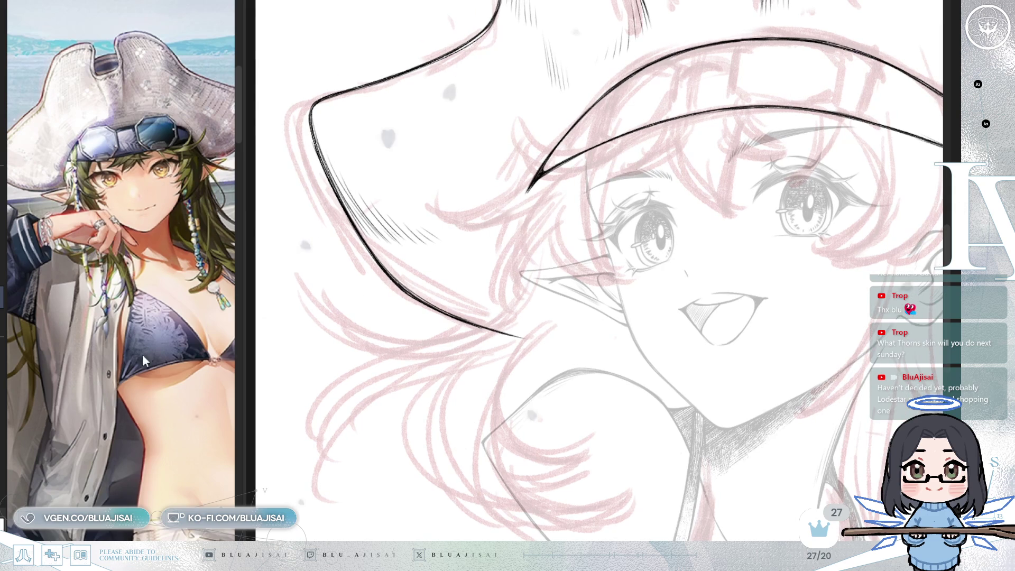
drag(143, 359, 121, 318)
scroll(123, 340, up, 3)
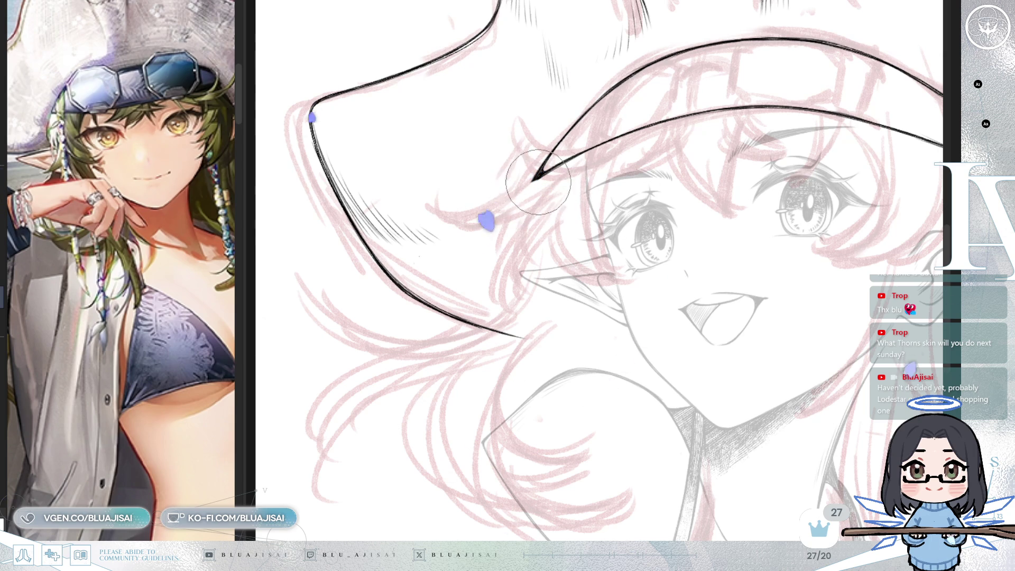
drag(437, 196, 508, 197)
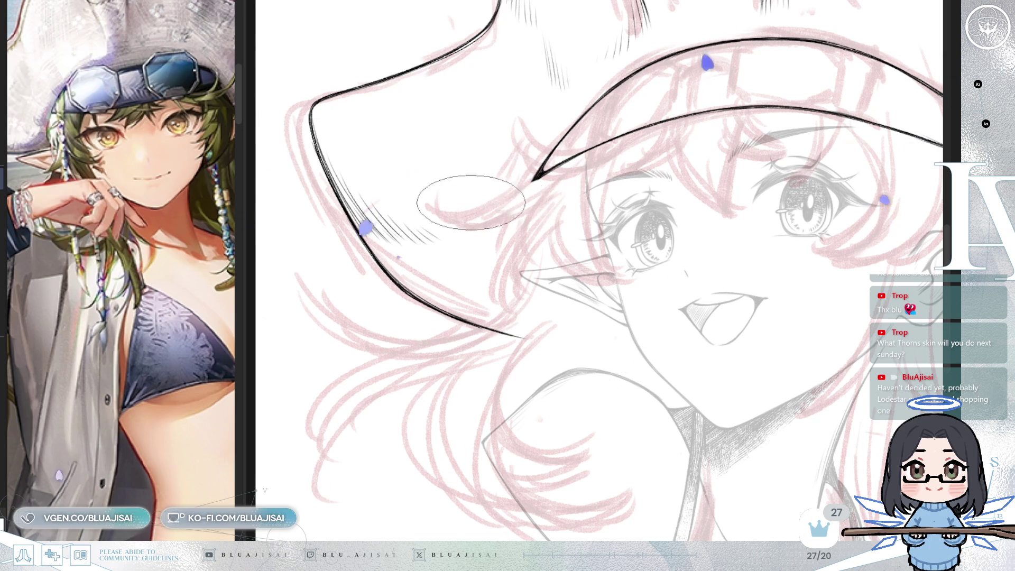
mouse_move(439, 200)
mouse_down()
mouse_move(507, 211)
mouse_move(529, 184)
mouse_move(557, 198)
mouse_up()
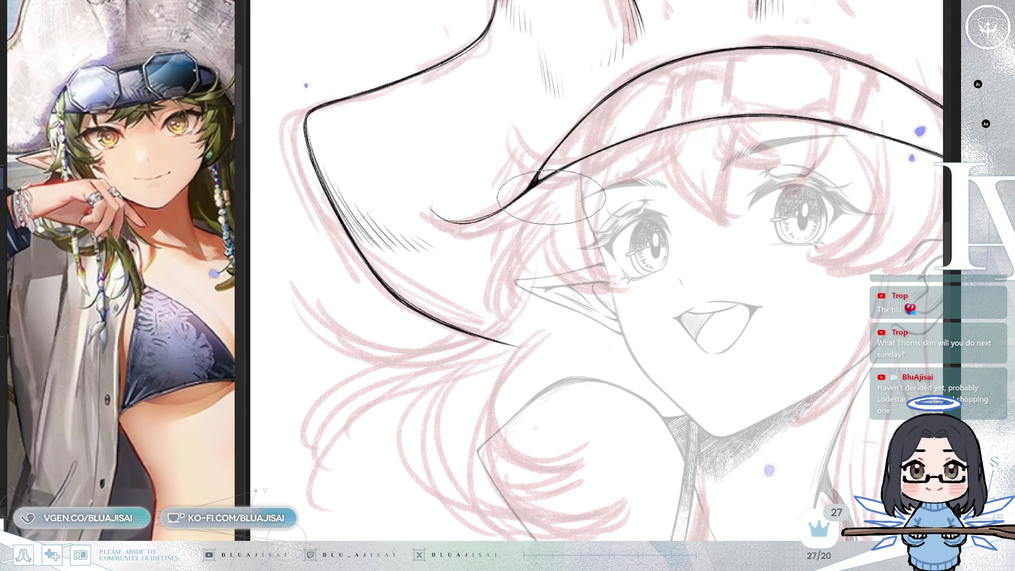
Step: Ink a hooked hair strand beside the left eye, redrawing it more curved
drag(538, 244, 508, 190)
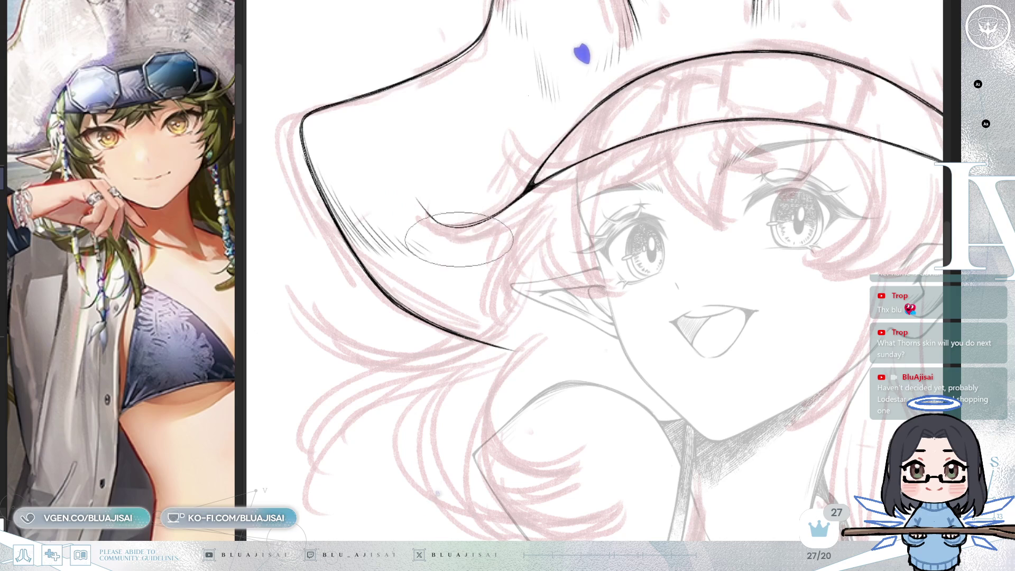
scroll(507, 241, up, 2)
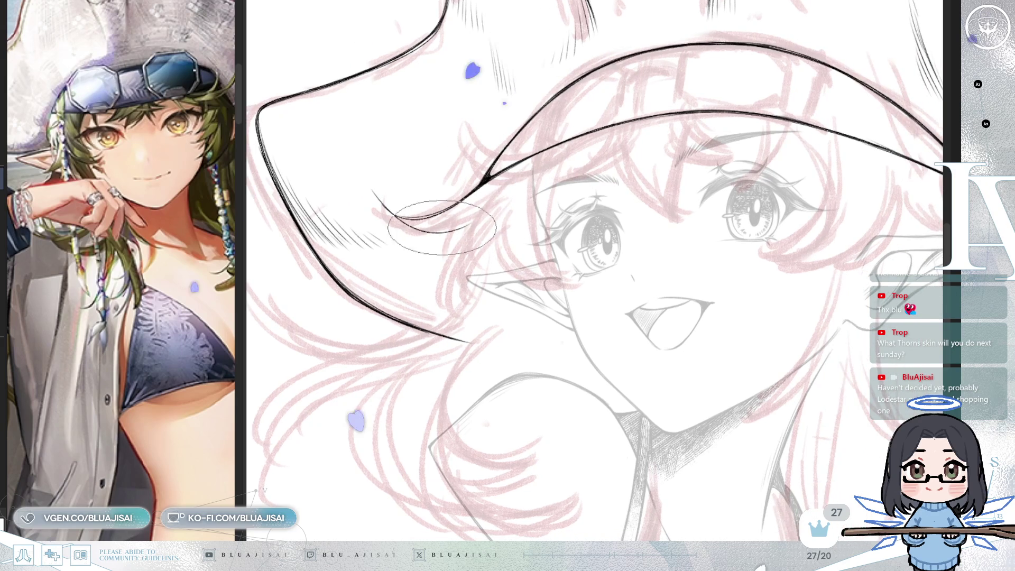
scroll(418, 228, up, 2)
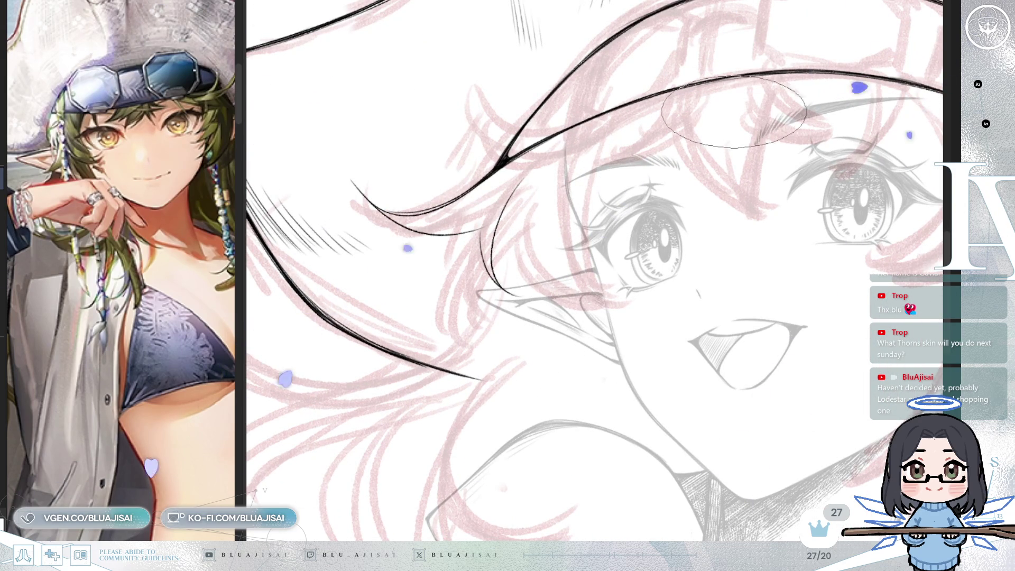
drag(734, 112, 671, 168)
drag(560, 144, 535, 312)
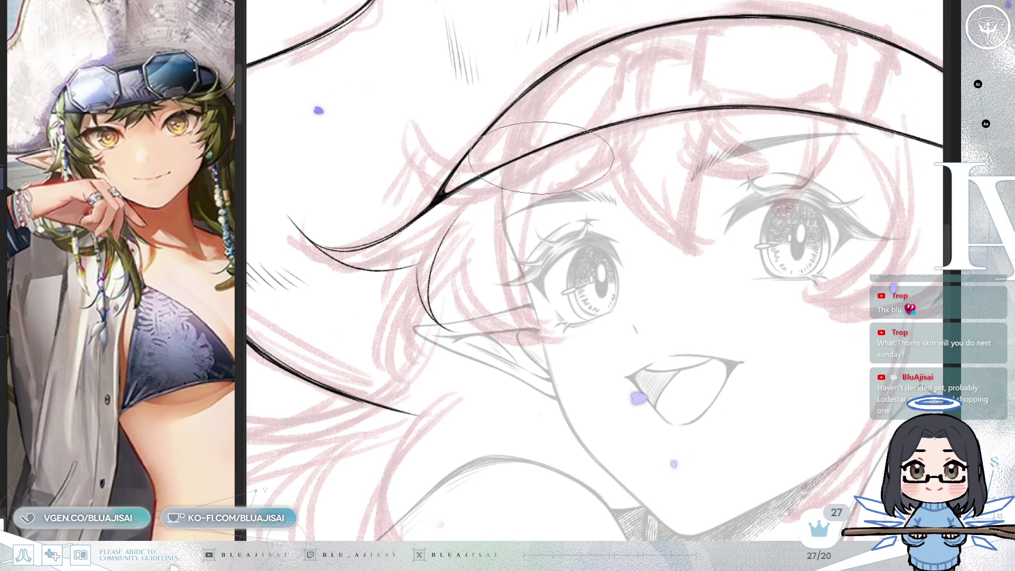
key(ctrl+z)
drag(561, 145, 517, 303)
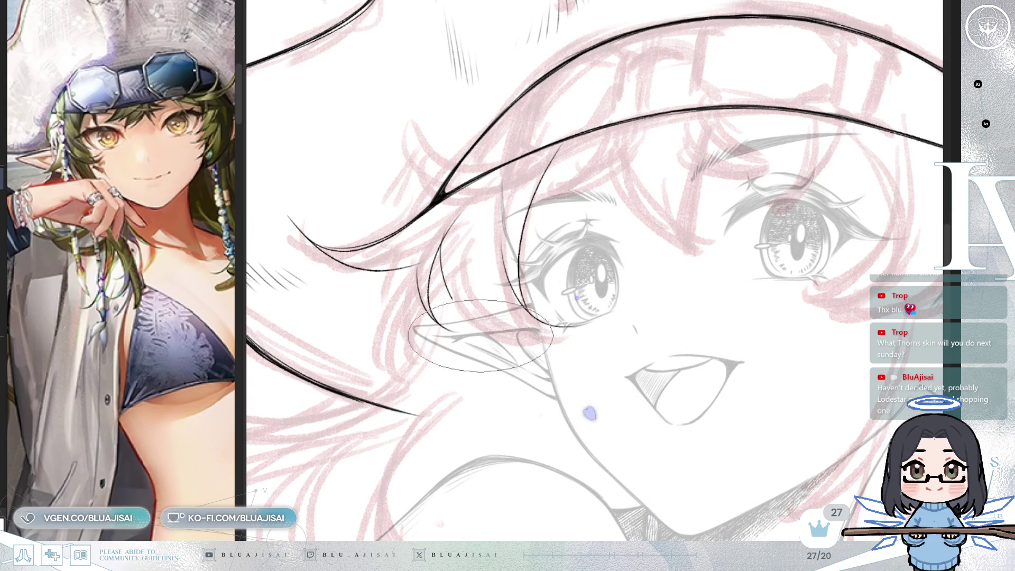
Step: Add thin hair strands below the ear and a short curved strand near the face
drag(450, 227, 492, 328)
drag(466, 243, 514, 333)
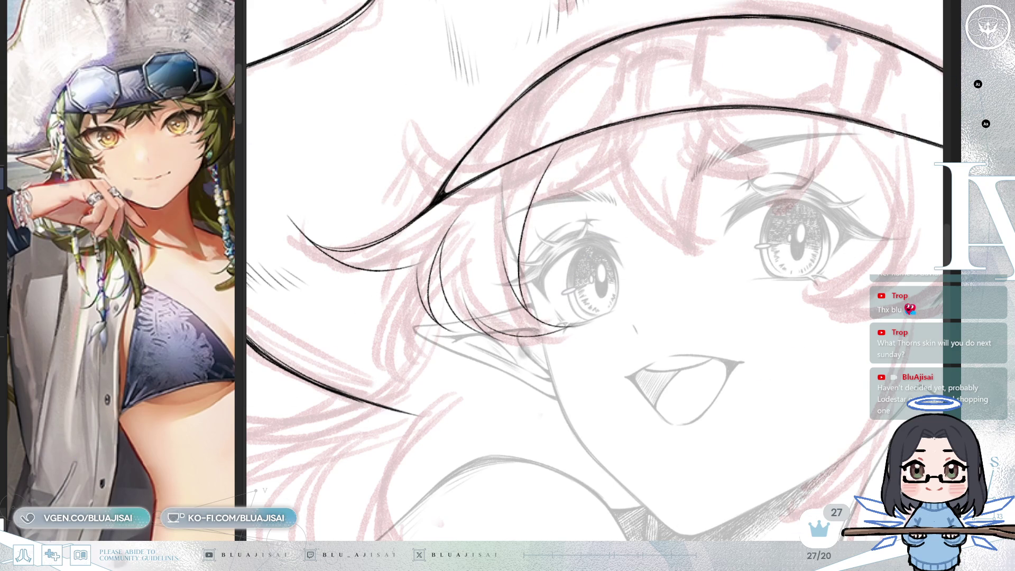
drag(430, 103, 497, 182)
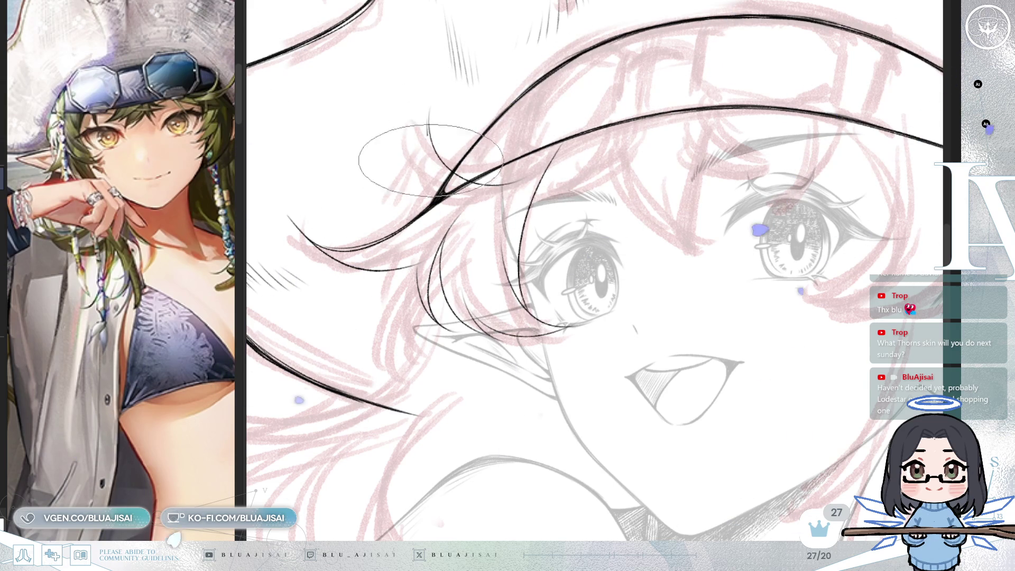
key(ctrl+z)
drag(458, 168, 430, 112)
drag(598, 213, 584, 193)
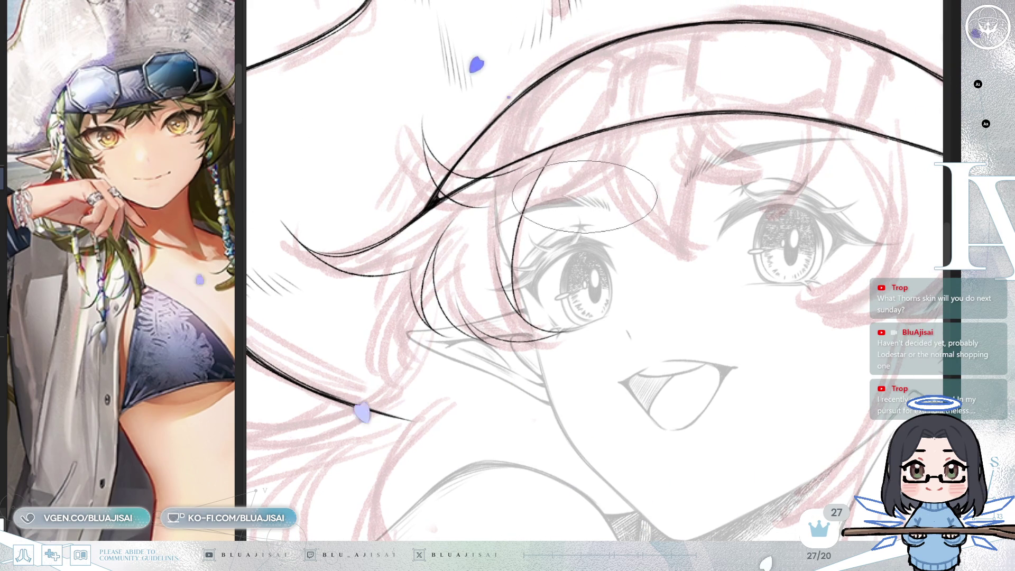
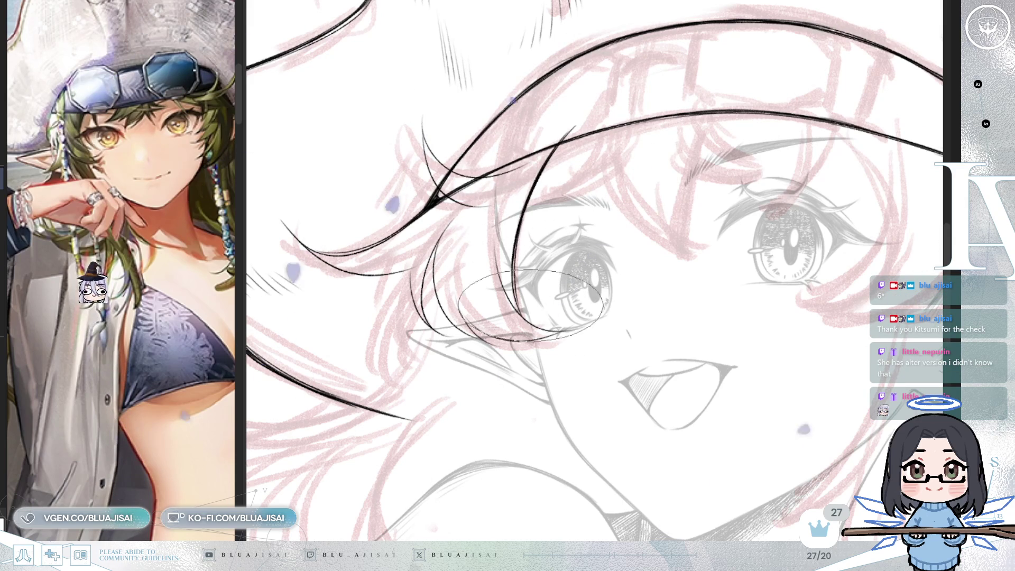
Step: Rotate the canvas to level the eyes, zoom in, then rotate it back counterclockwise to ink the bang strands
key(End)
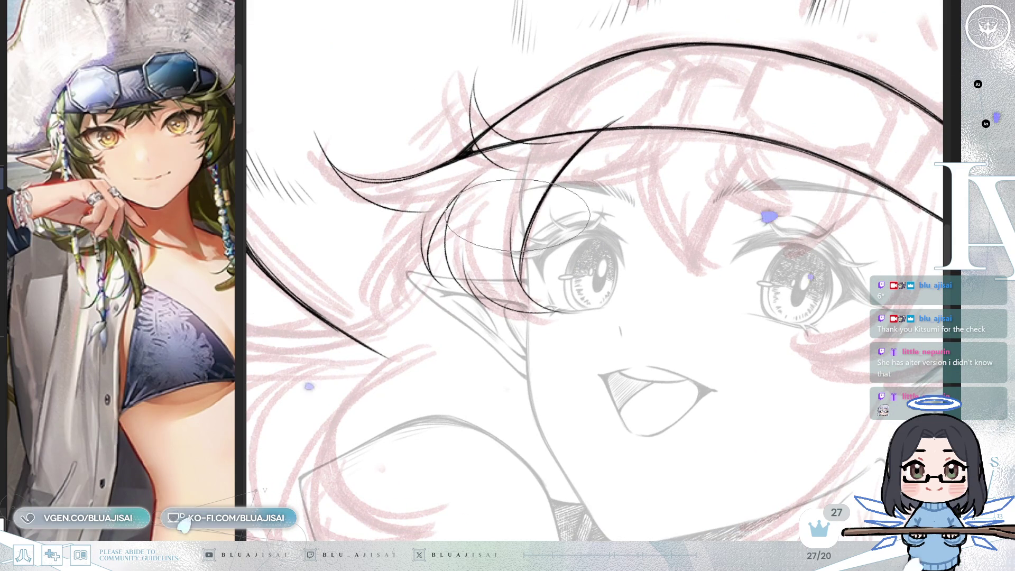
scroll(518, 215, up, 2)
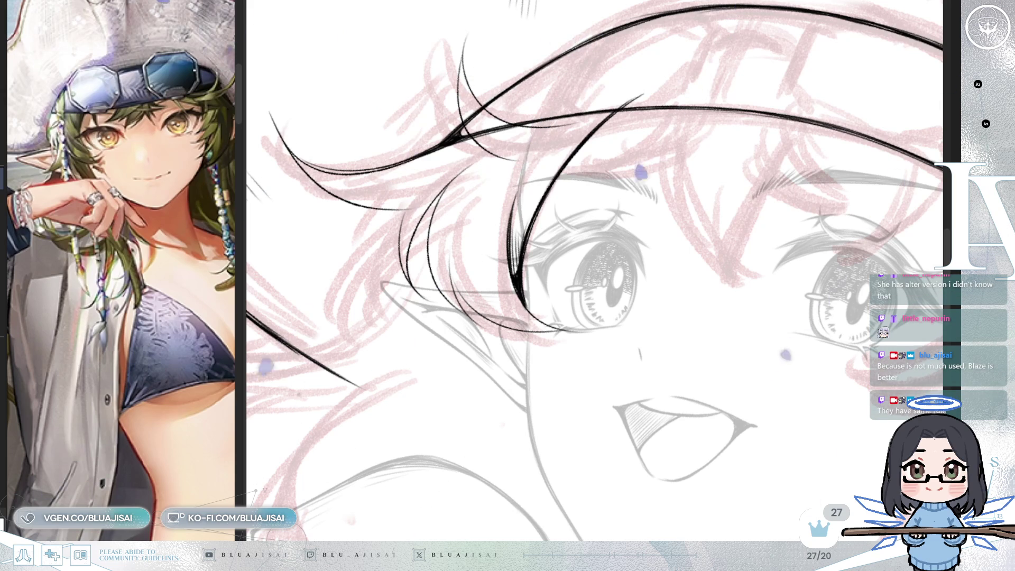
key(Delete)
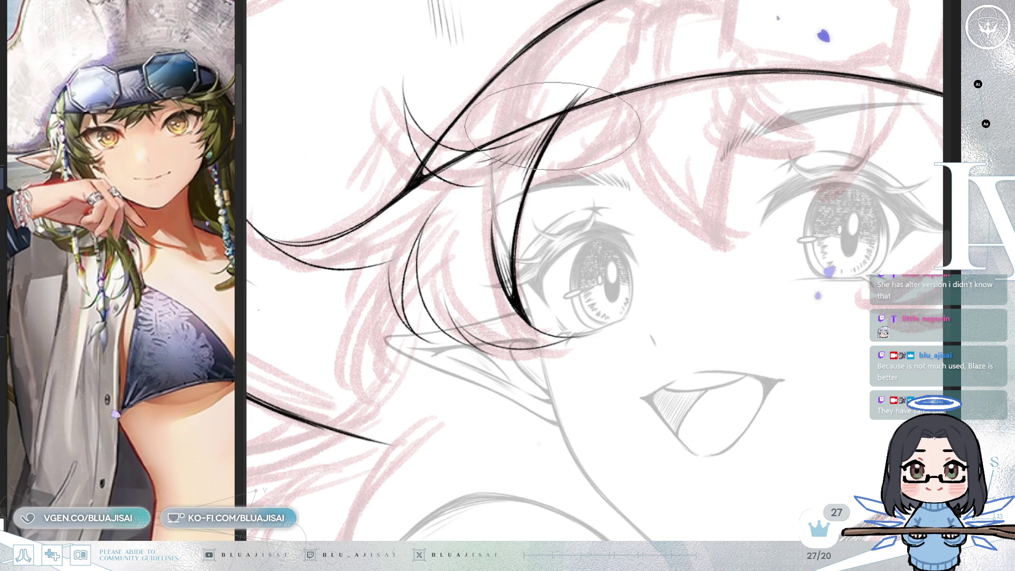
Step: Frame the left eye's bangs and turn the canvas steeply to ink a curved strand flicking up from the fringe
drag(528, 182, 667, 135)
mouse_move(416, 170)
mouse_down()
mouse_move(307, 124)
mouse_move(382, 143)
mouse_up()
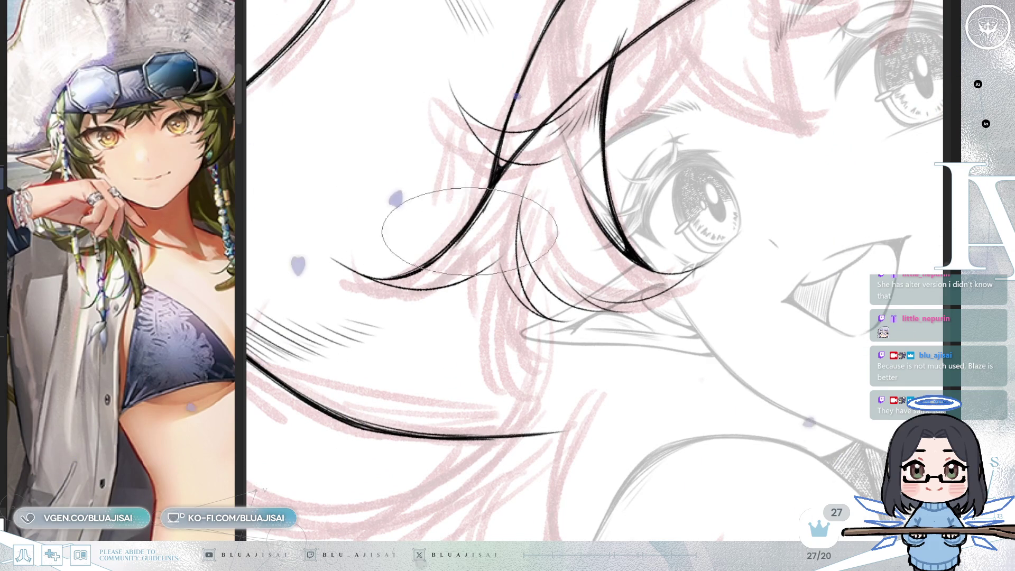
key(6)
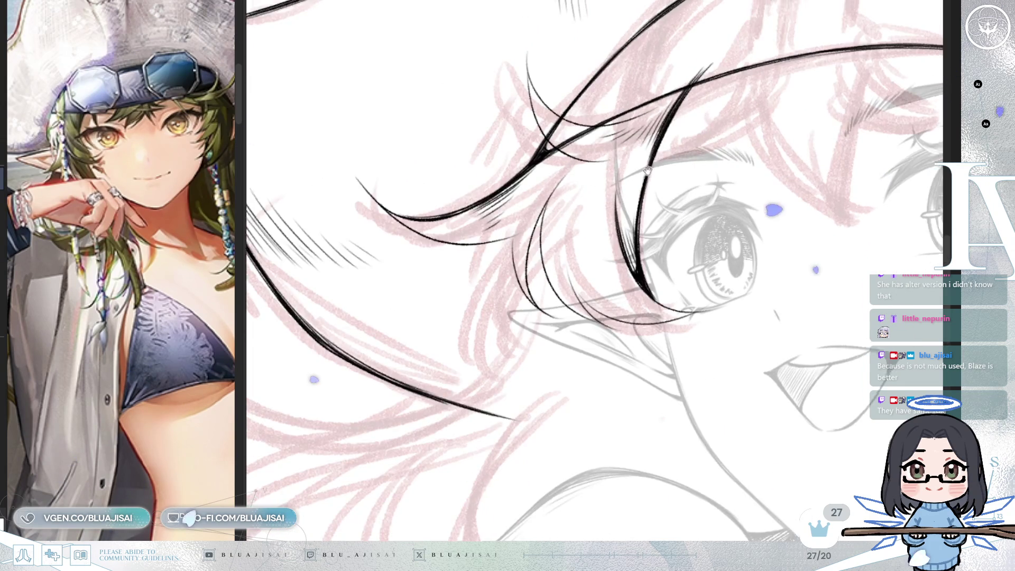
key(4)
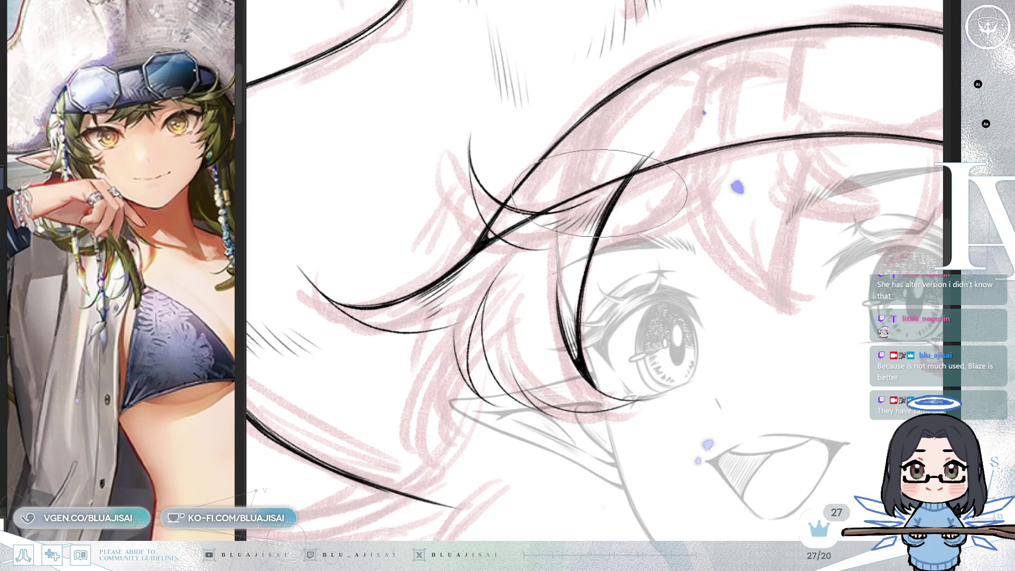
key(6)
key(6)
key(6)
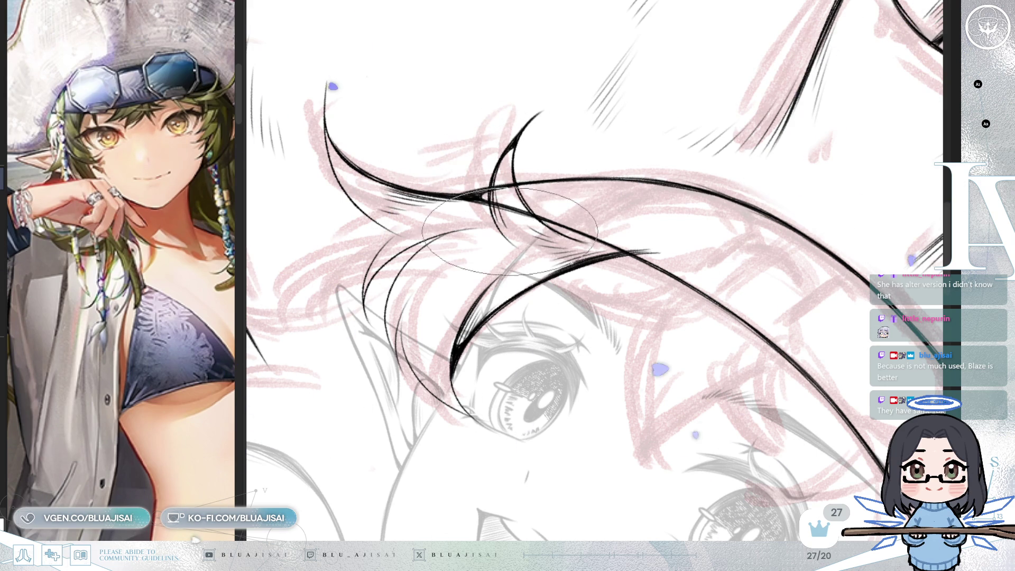
Step: Rotate and zoom in on the hair above the left eye to ink fine strands curling over the bangs
mouse_move(548, 183)
mouse_down()
mouse_move(535, 154)
mouse_move(585, 114)
mouse_up()
drag(679, 281, 613, 379)
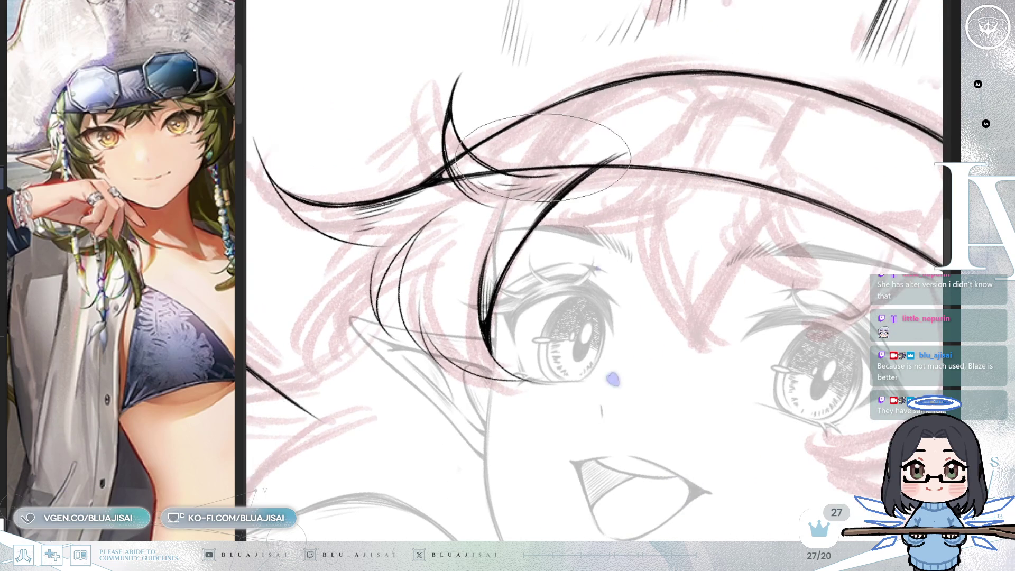
drag(629, 190, 654, 141)
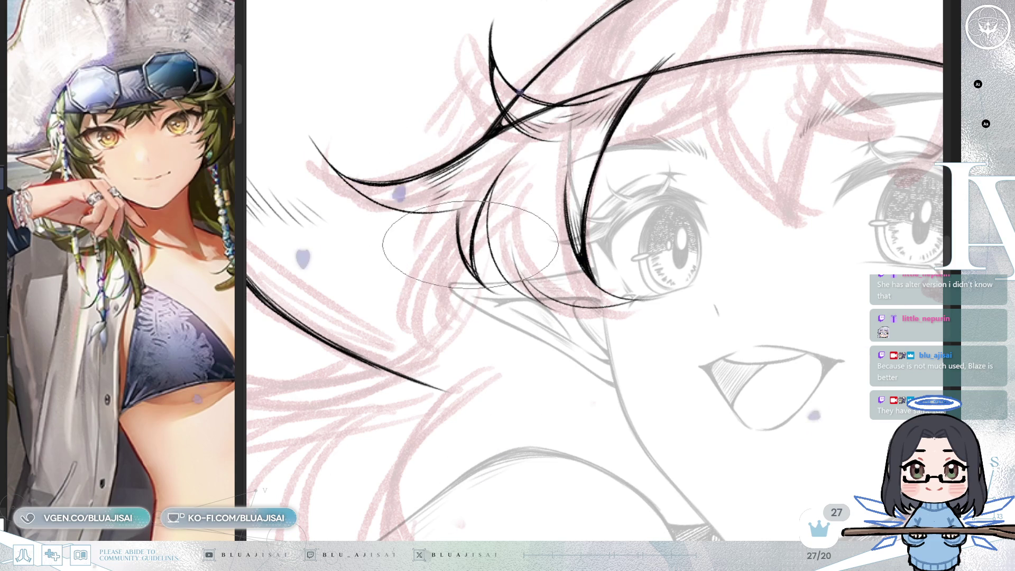
mouse_move(470, 245)
mouse_down()
mouse_move(491, 253)
mouse_move(491, 233)
mouse_up()
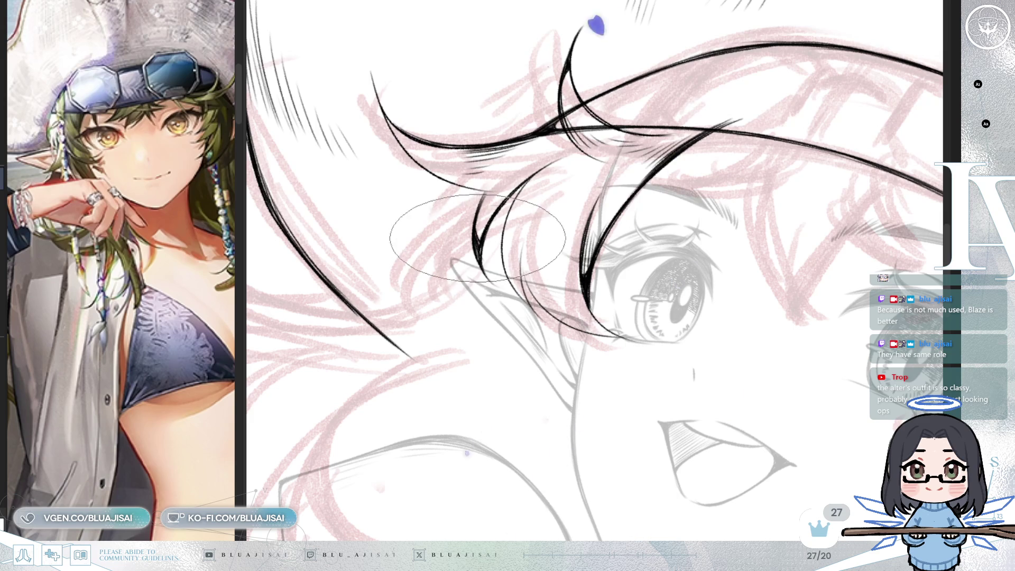
drag(495, 215, 503, 136)
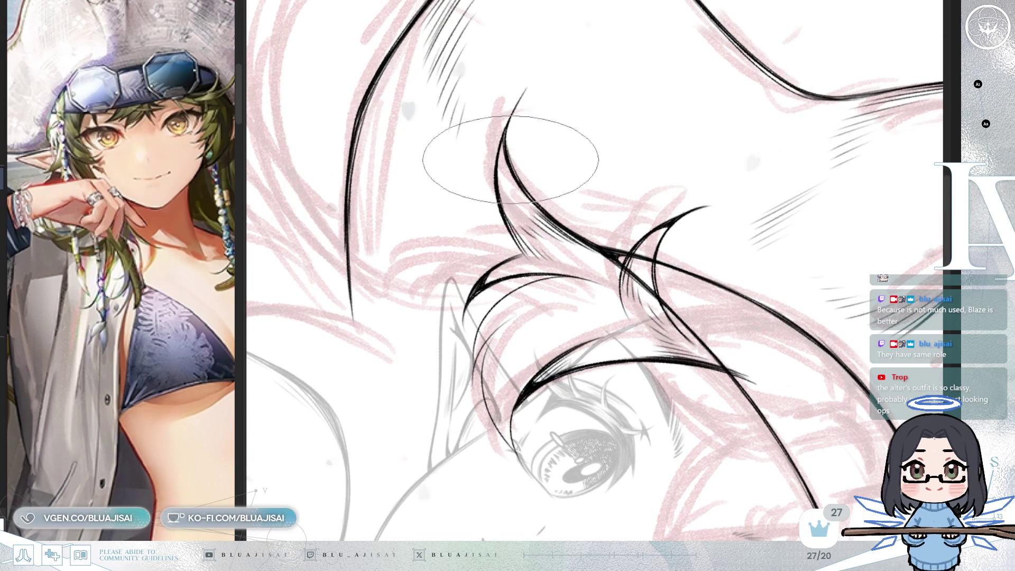
mouse_move(503, 136)
mouse_down()
mouse_move(702, 80)
mouse_move(718, 210)
mouse_move(630, 233)
mouse_move(645, 222)
mouse_move(624, 196)
mouse_up()
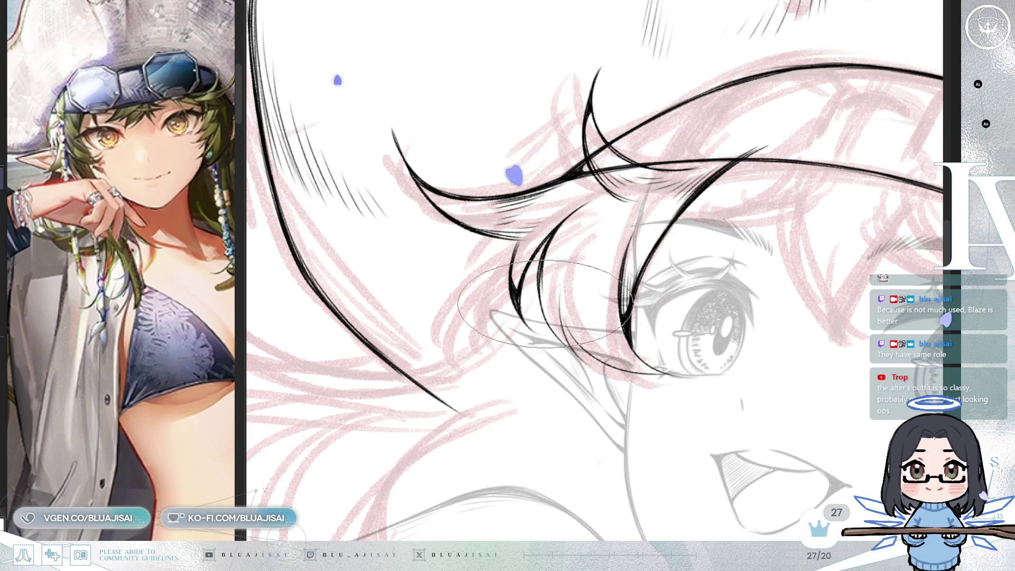
drag(551, 308, 658, 175)
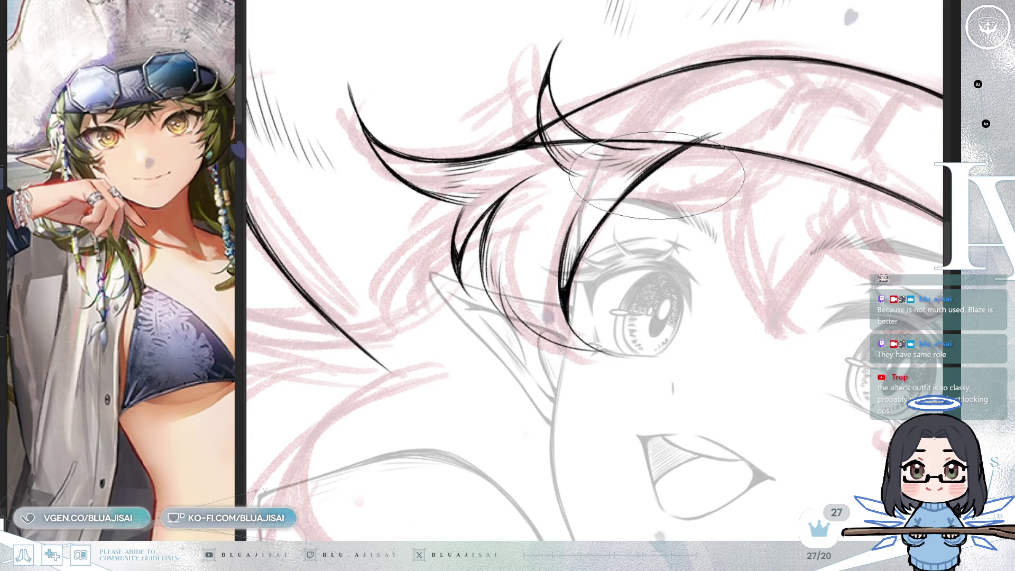